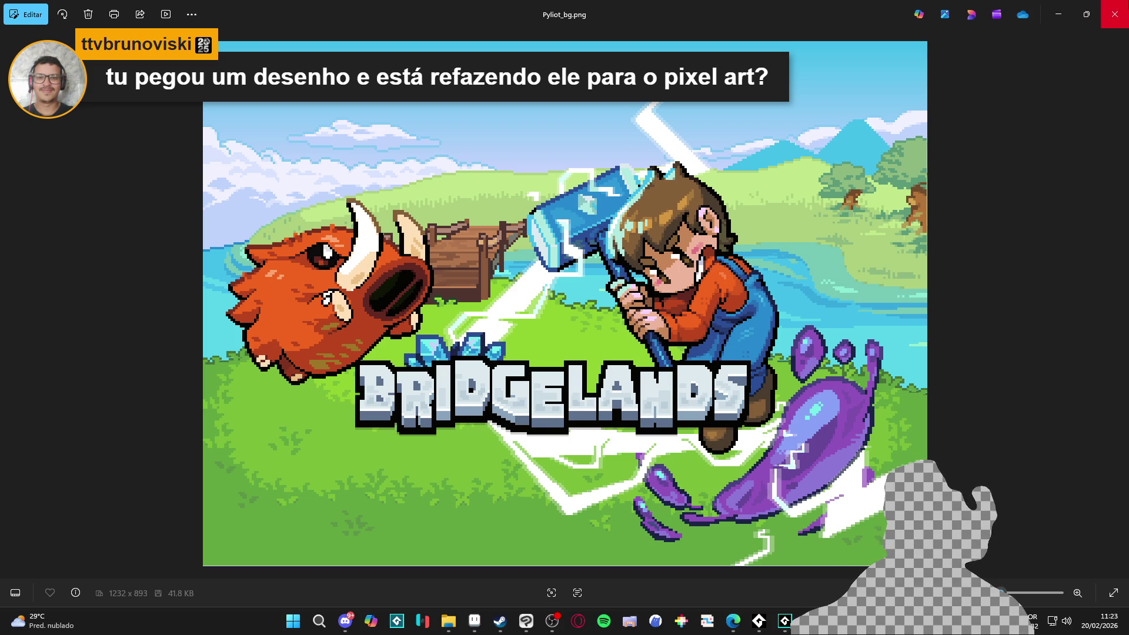
Step: Close the Bridgelands reference image, hide the project folder, and return to the Aseprite drawing
left_click(1115, 14)
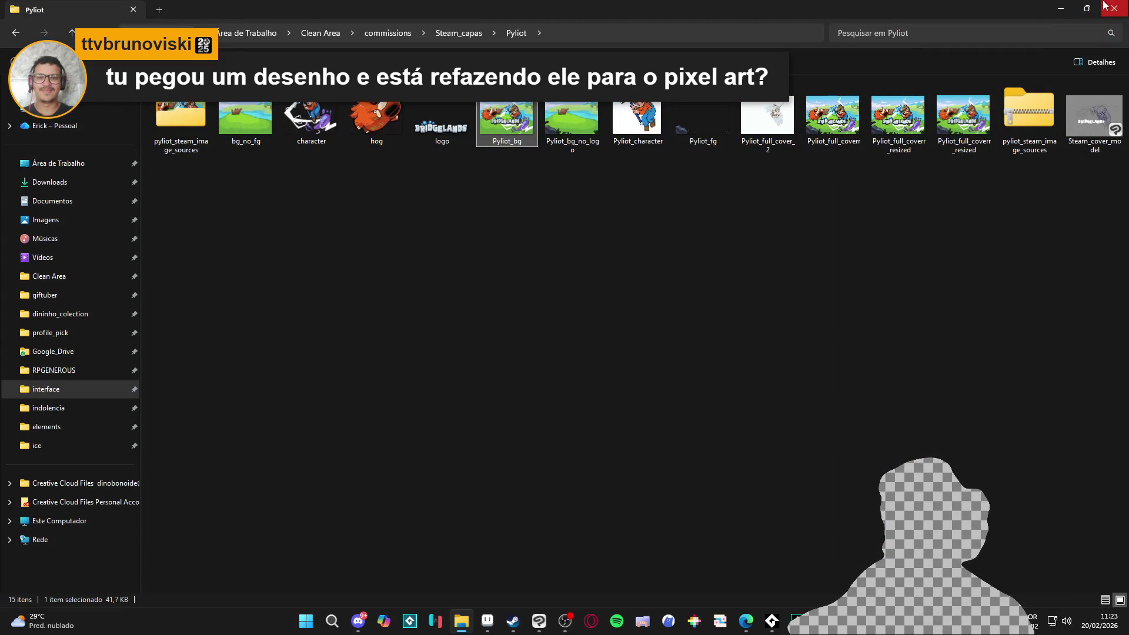
left_click(1062, 9)
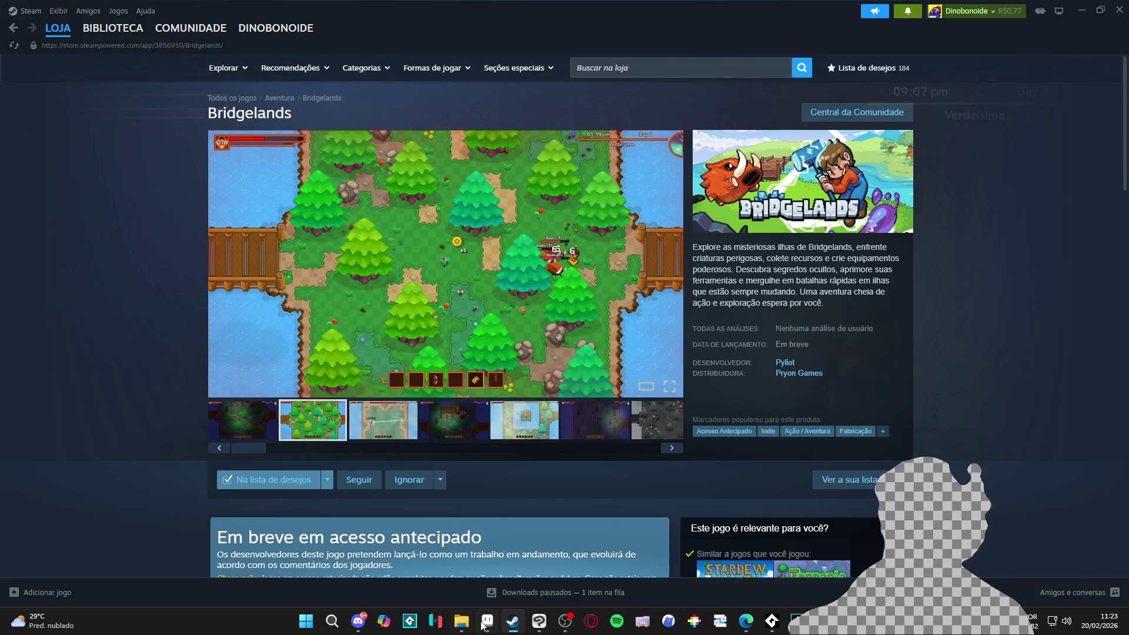
left_click(488, 621)
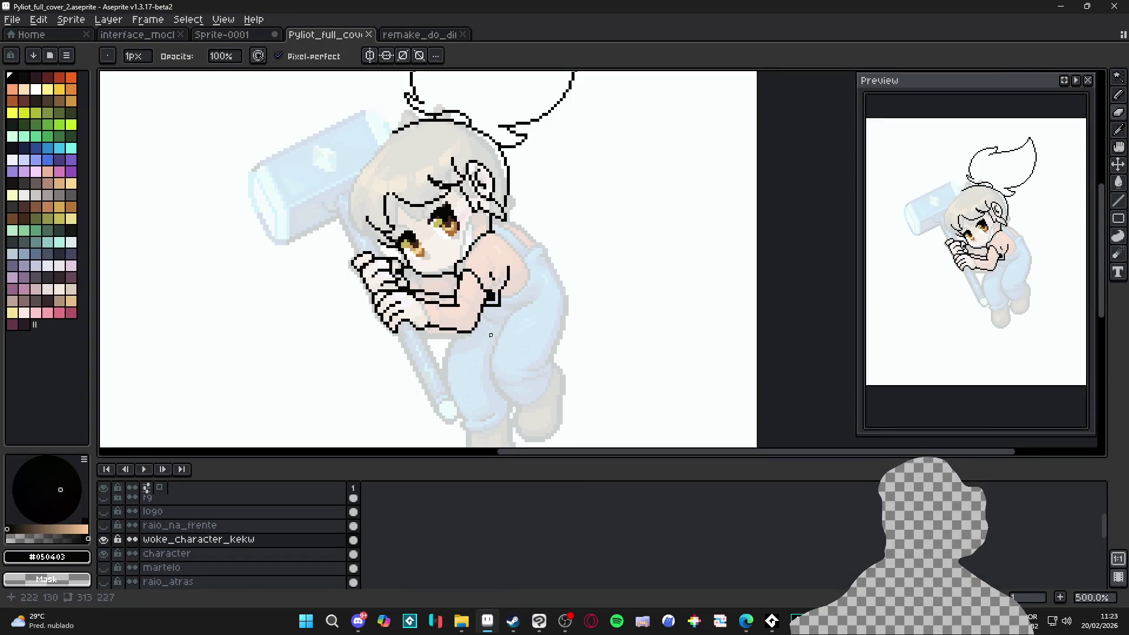
Step: Zoom in, add a short black pencil stroke along the arm line, and save
scroll(479, 261, "up", 2)
key("b")
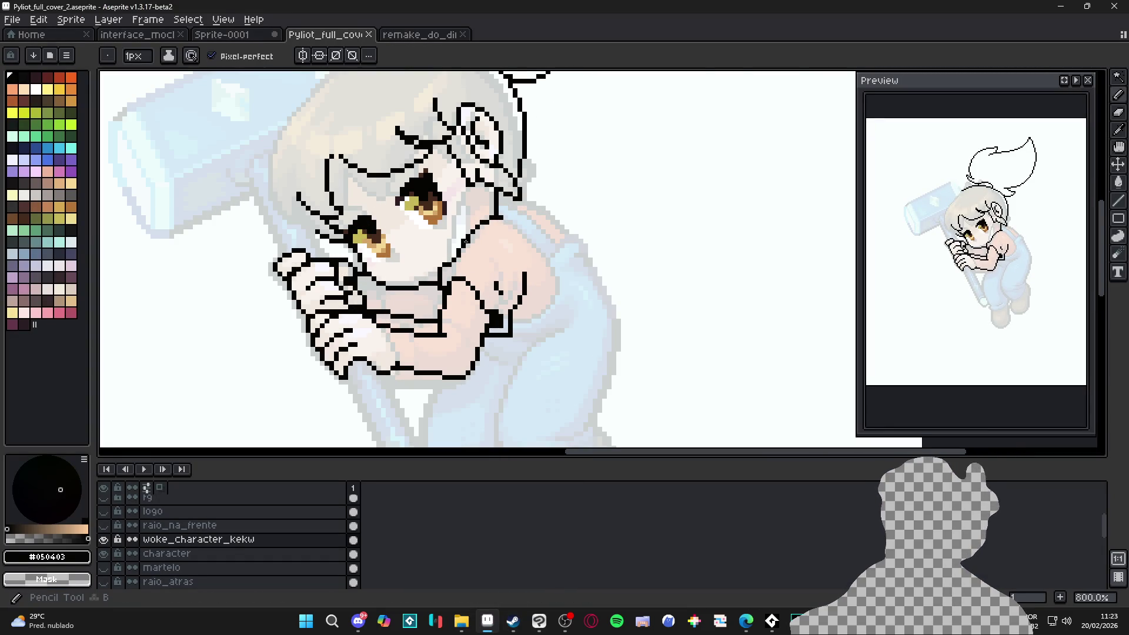
key("ctrl+z")
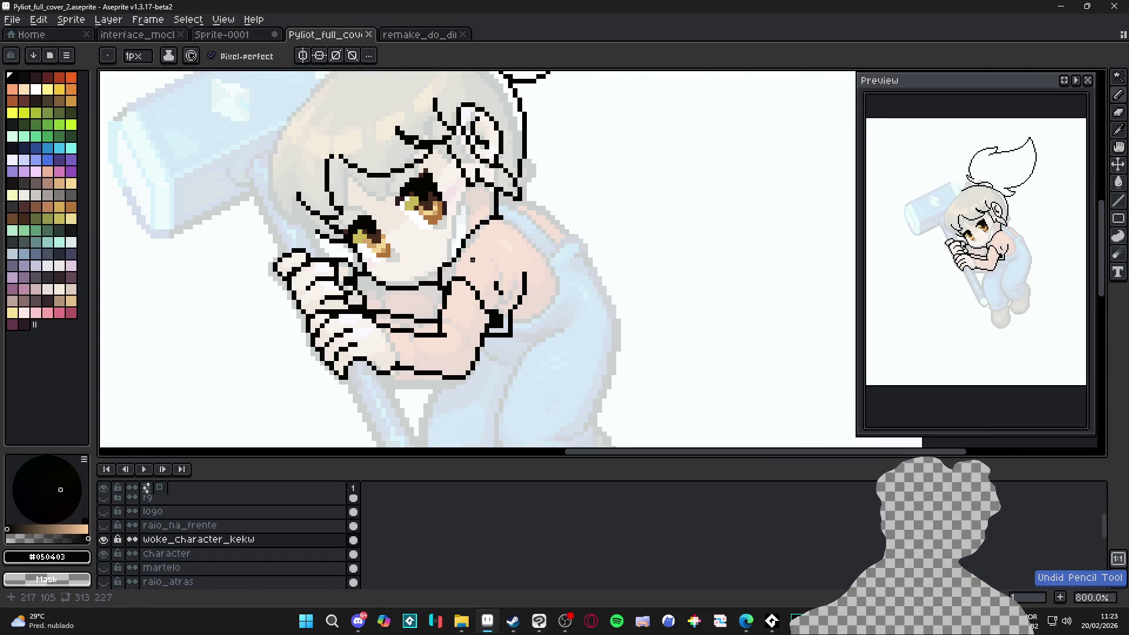
left_click_drag(479, 230, 456, 276)
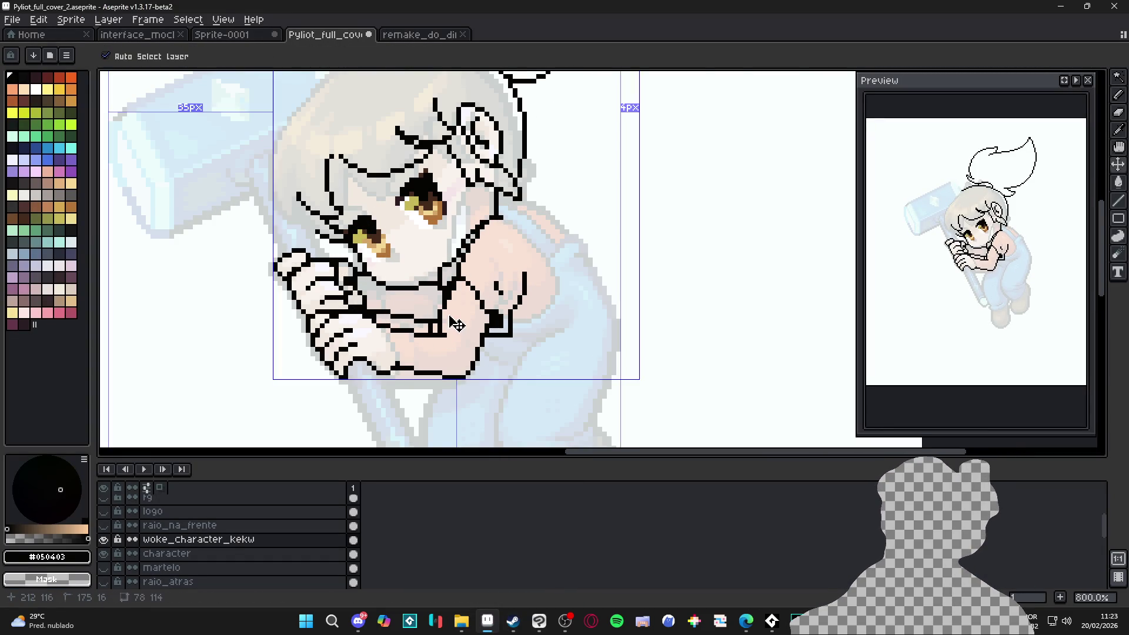
key("ctrl+s")
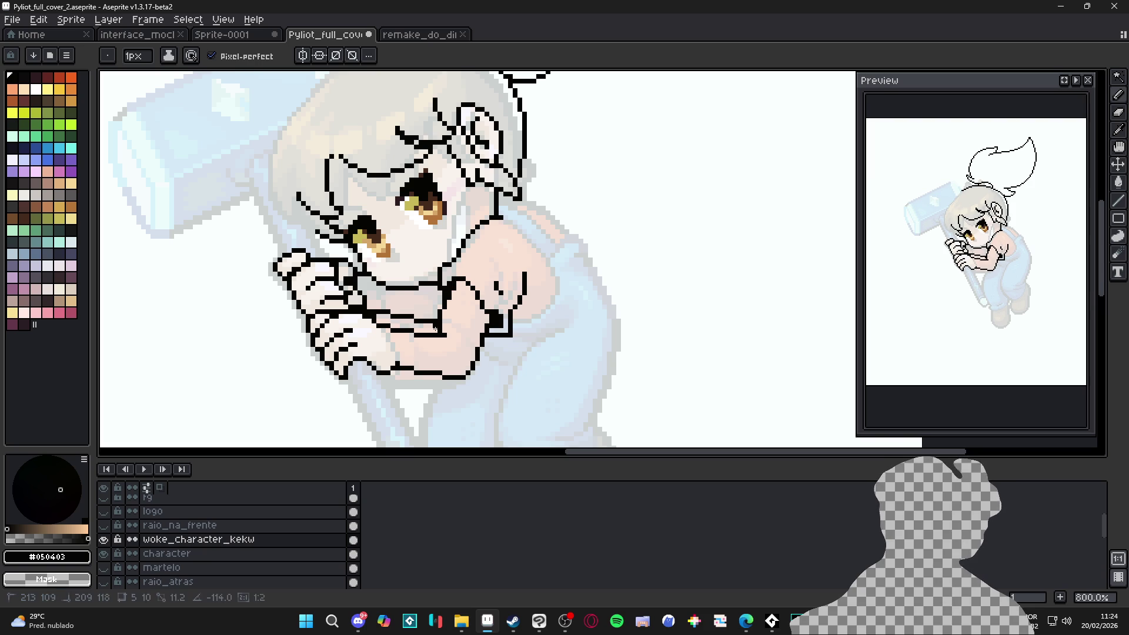
Step: Erase stray outline pixels along the arm edge and redraw the step in its bottom outline
key("e")
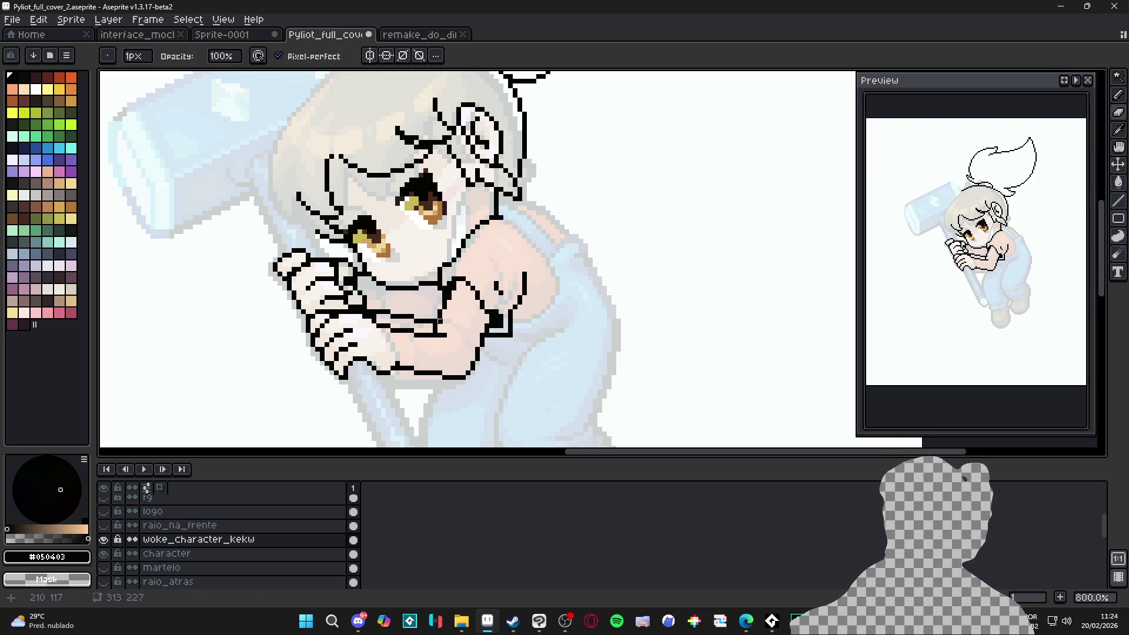
key("b")
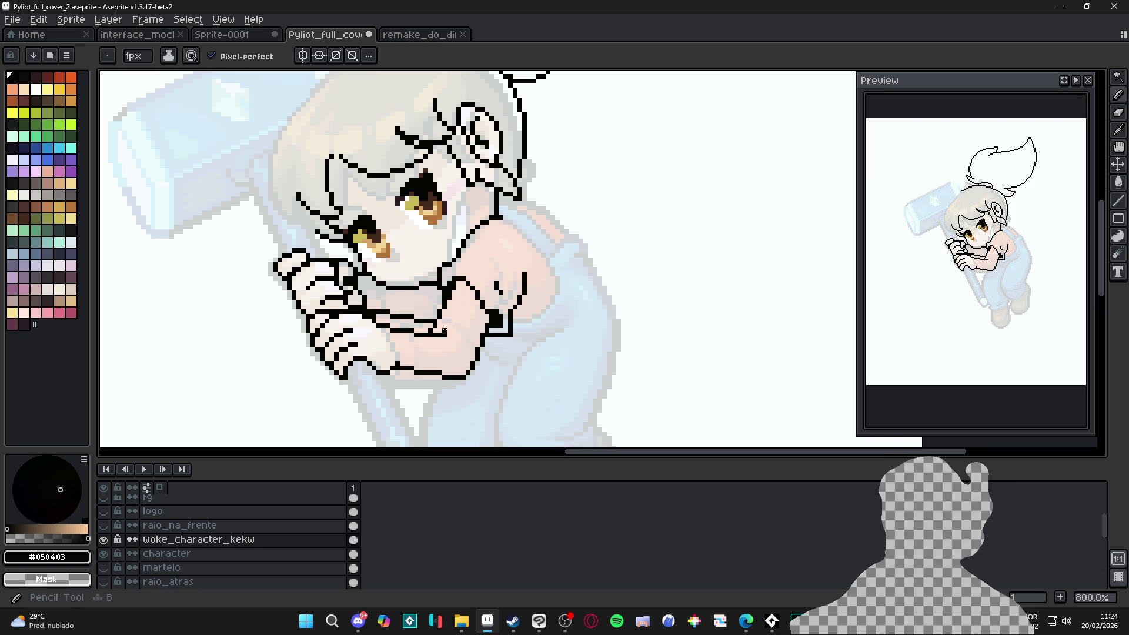
scroll(485, 344, "down", 3)
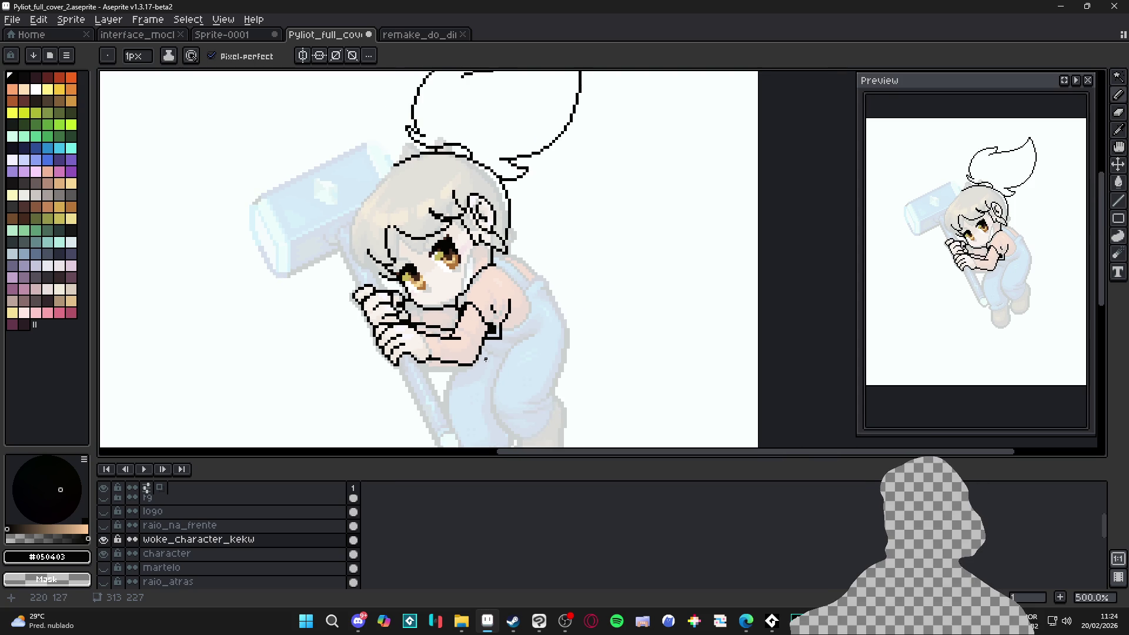
scroll(485, 362, "up", 3)
scroll(459, 354, "down", 3)
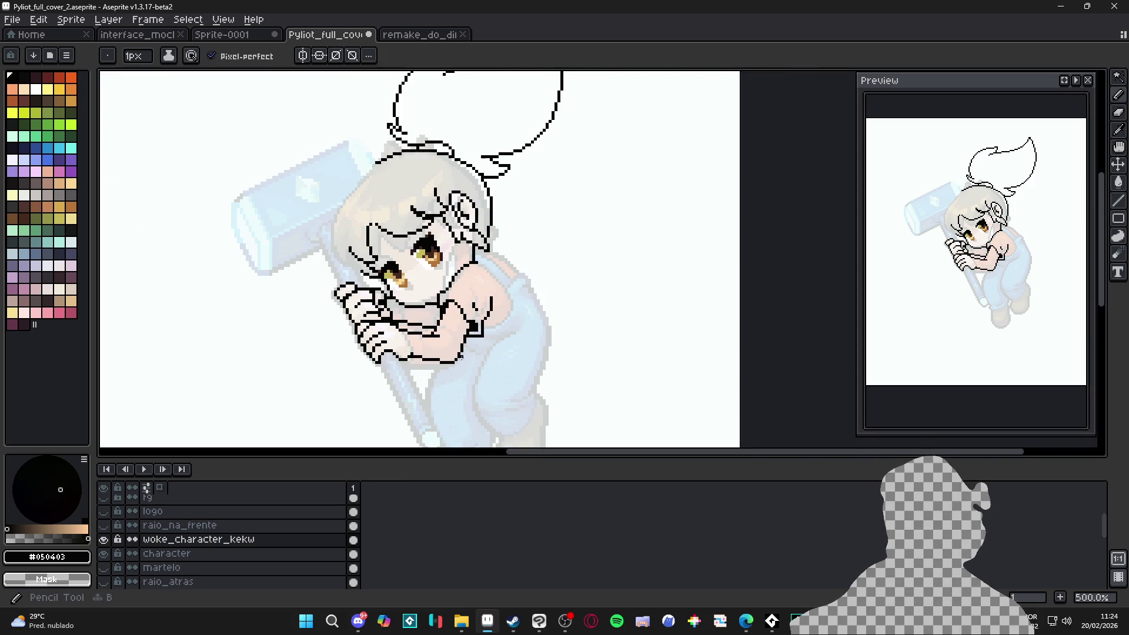
scroll(462, 329, "up", 2)
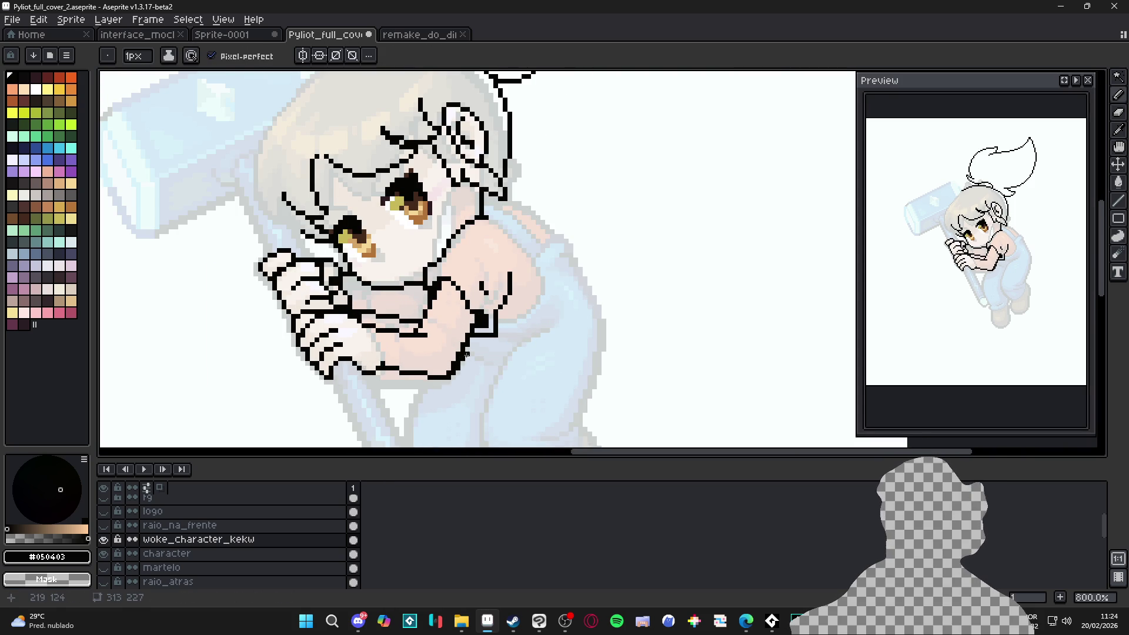
key("e")
left_click_drag(464, 353, 457, 366)
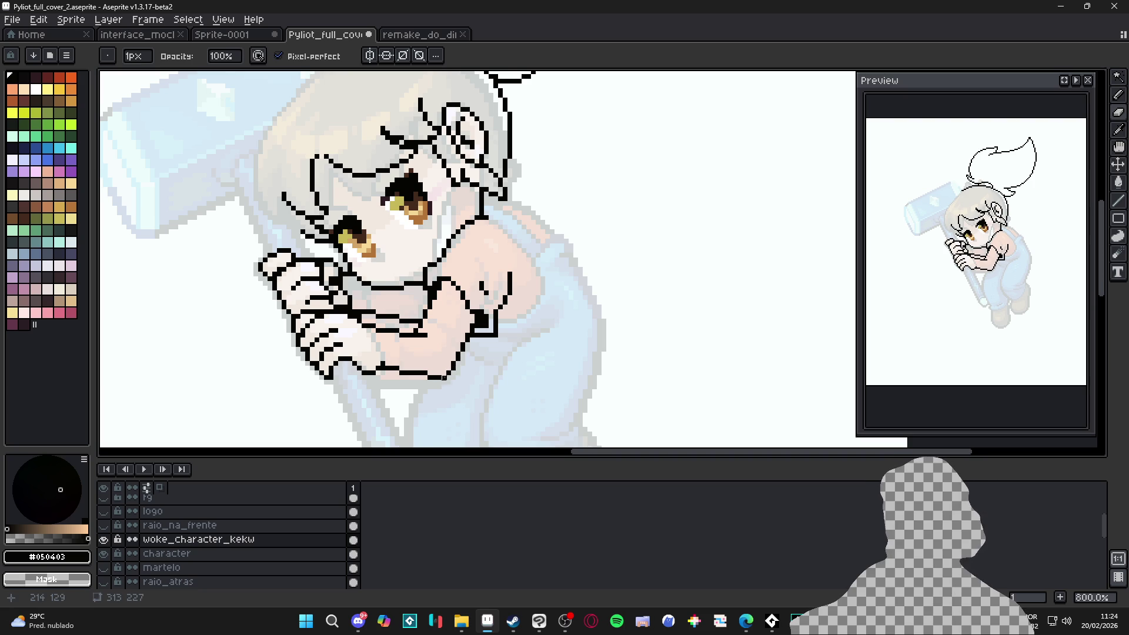
key("b")
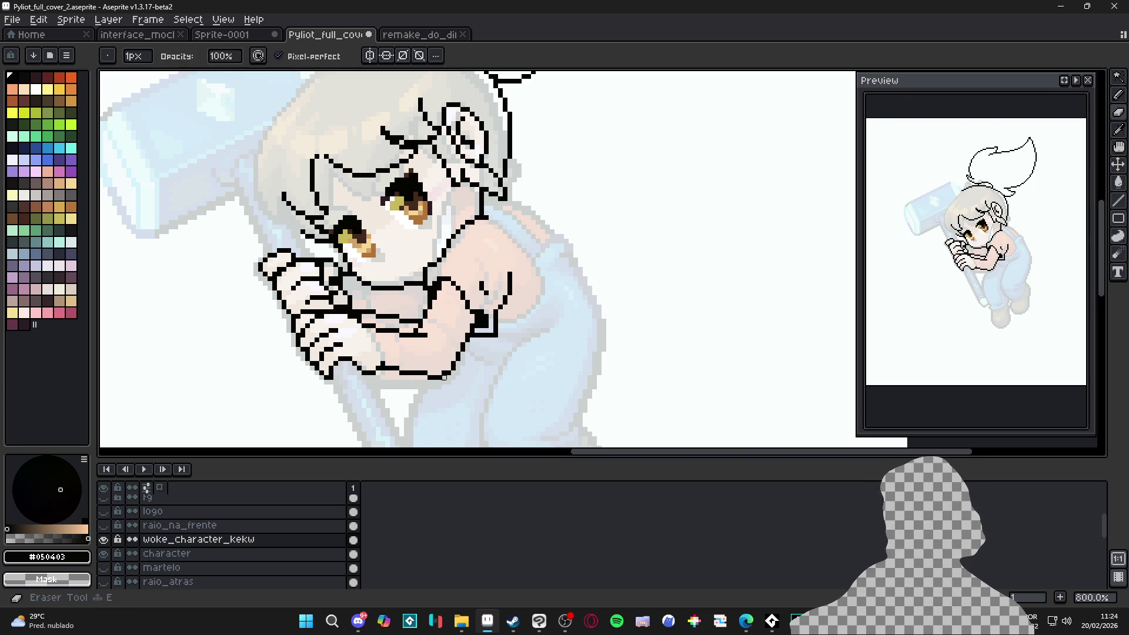
left_click(411, 378)
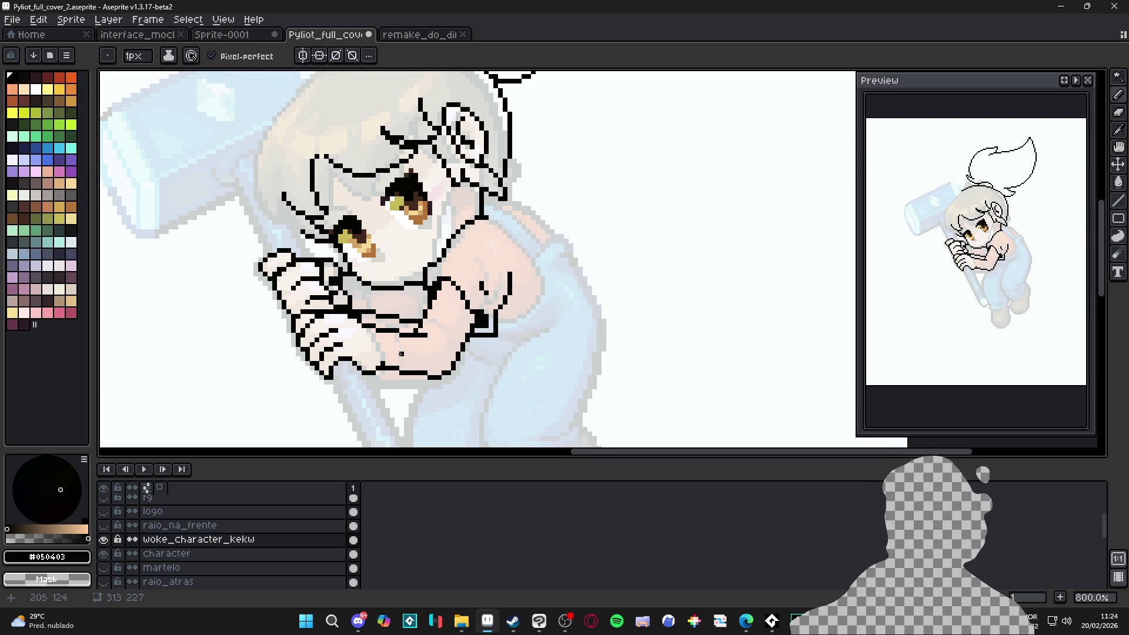
Step: Remove two black pixels from the arm line and extend the arm outline by one pixel
scroll(386, 365, "down", 1)
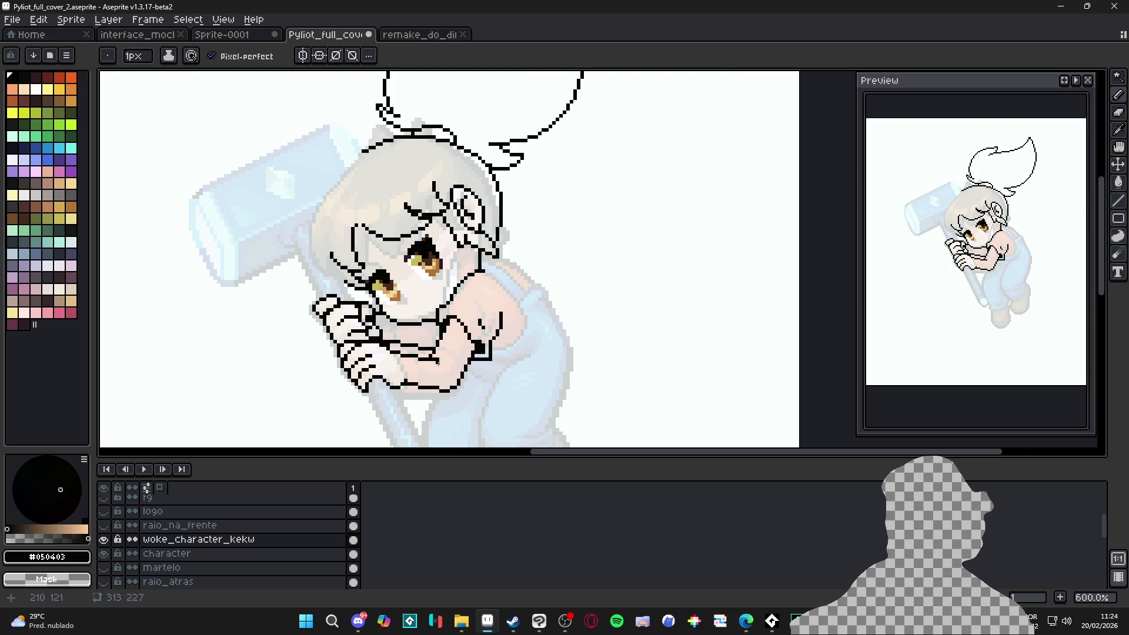
scroll(420, 353, "up", 3)
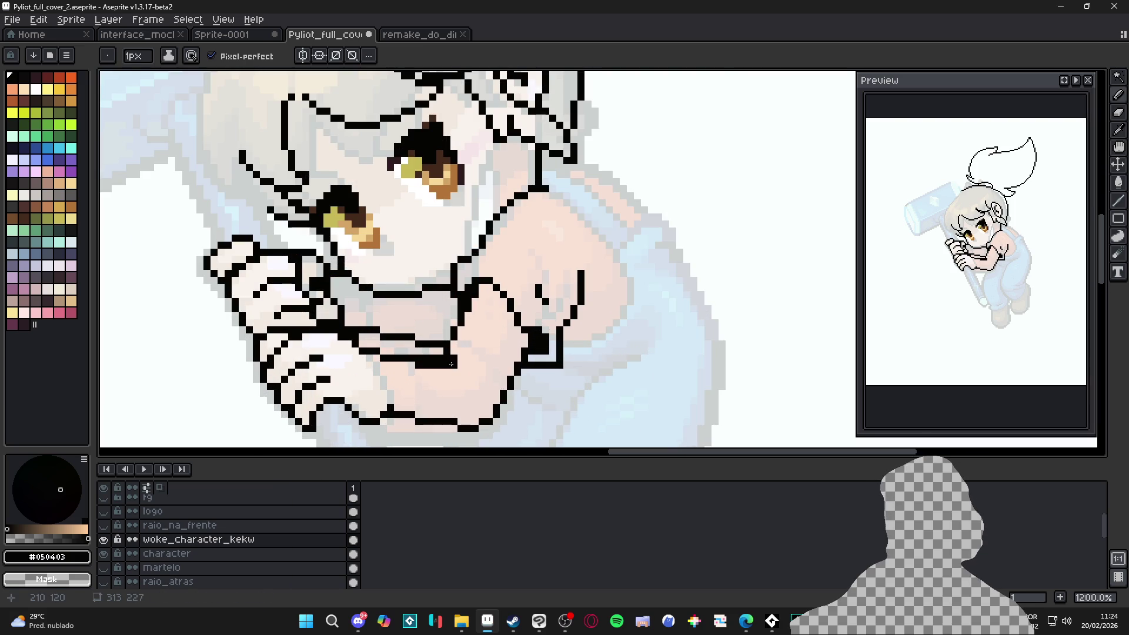
key("e")
left_click_drag(433, 365, 418, 365)
key("b")
left_click(460, 369)
key("e")
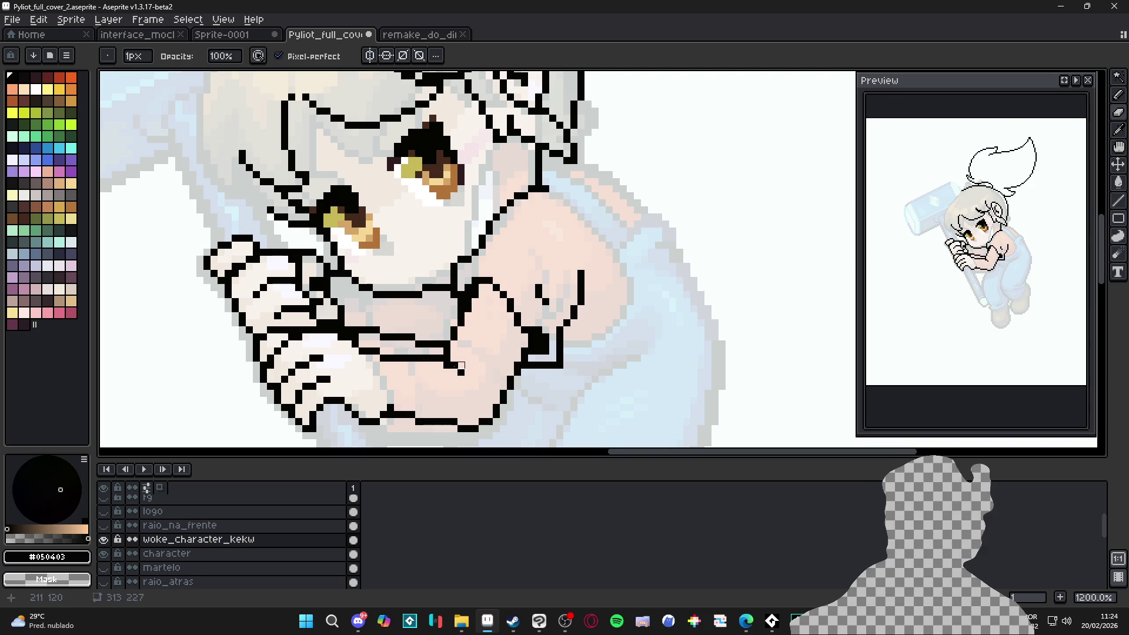
key("b")
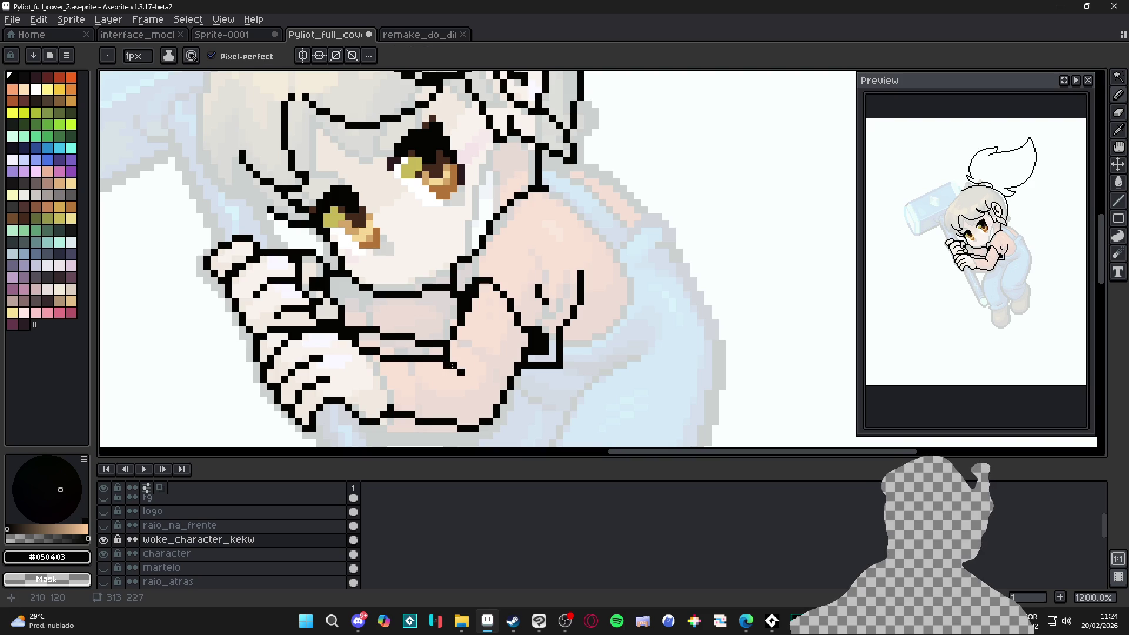
Step: Pan around the arm lineart to review it and save the file
scroll(475, 386, "down", 4)
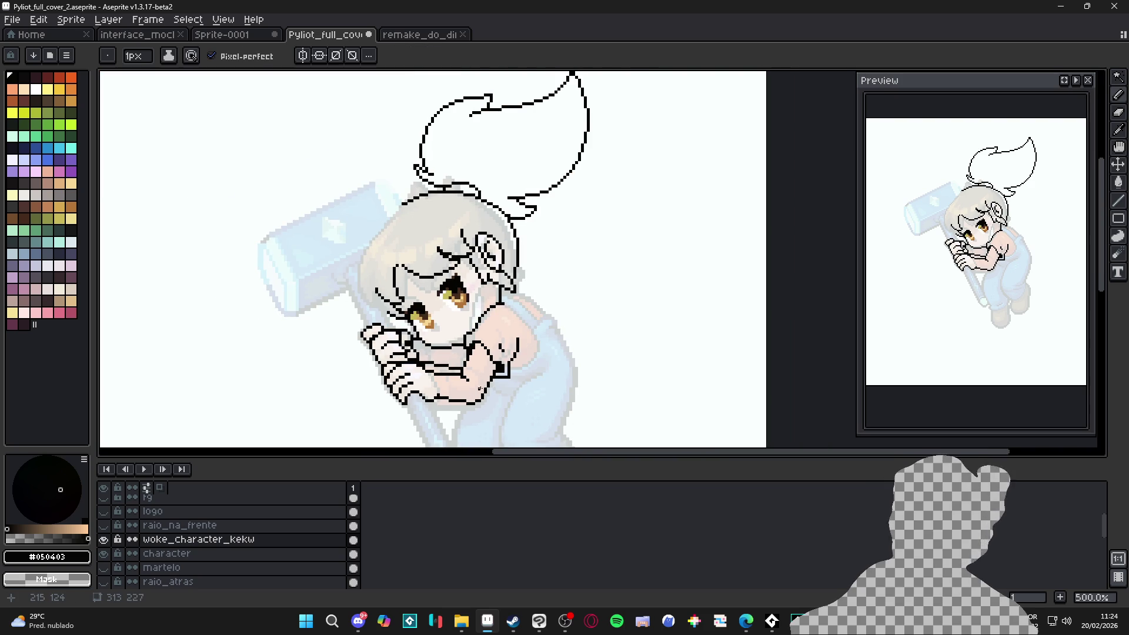
scroll(465, 385, "left", 1)
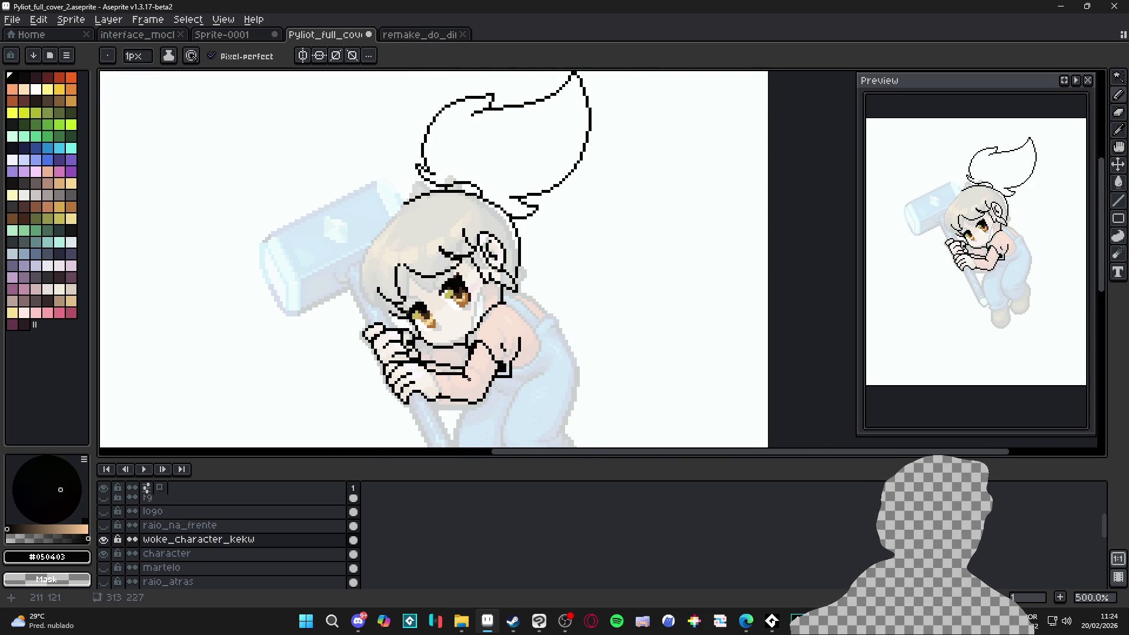
scroll(468, 380, "down", 1)
scroll(440, 386, "up", 2)
scroll(439, 386, "up", 3)
scroll(474, 409, "down", 3)
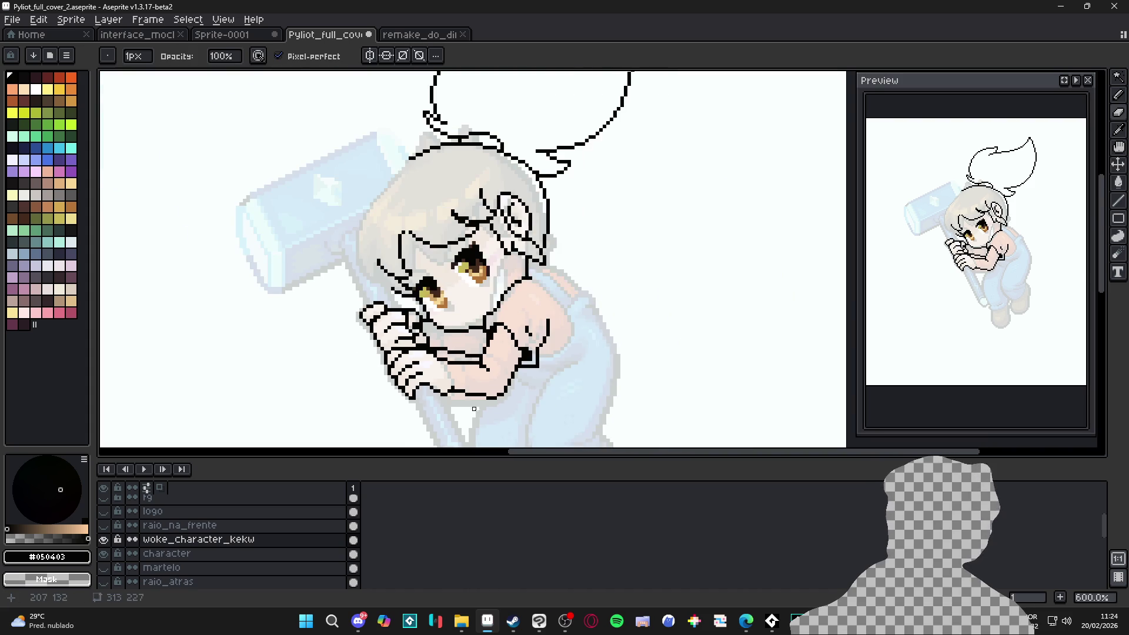
scroll(475, 405, "down", 1)
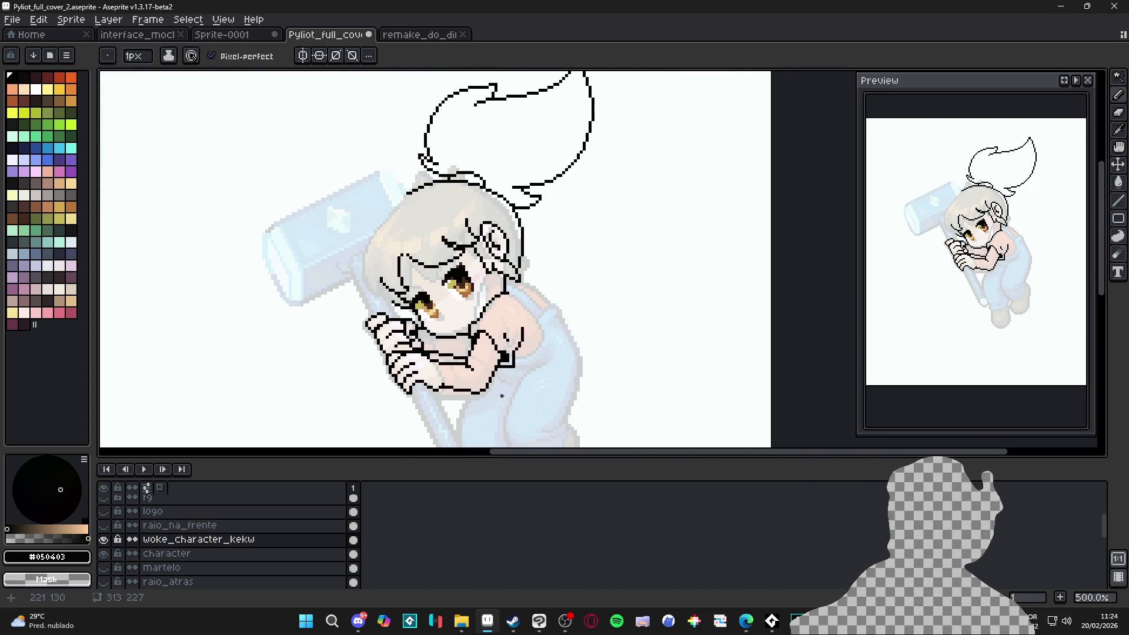
scroll(515, 354, "right", 1)
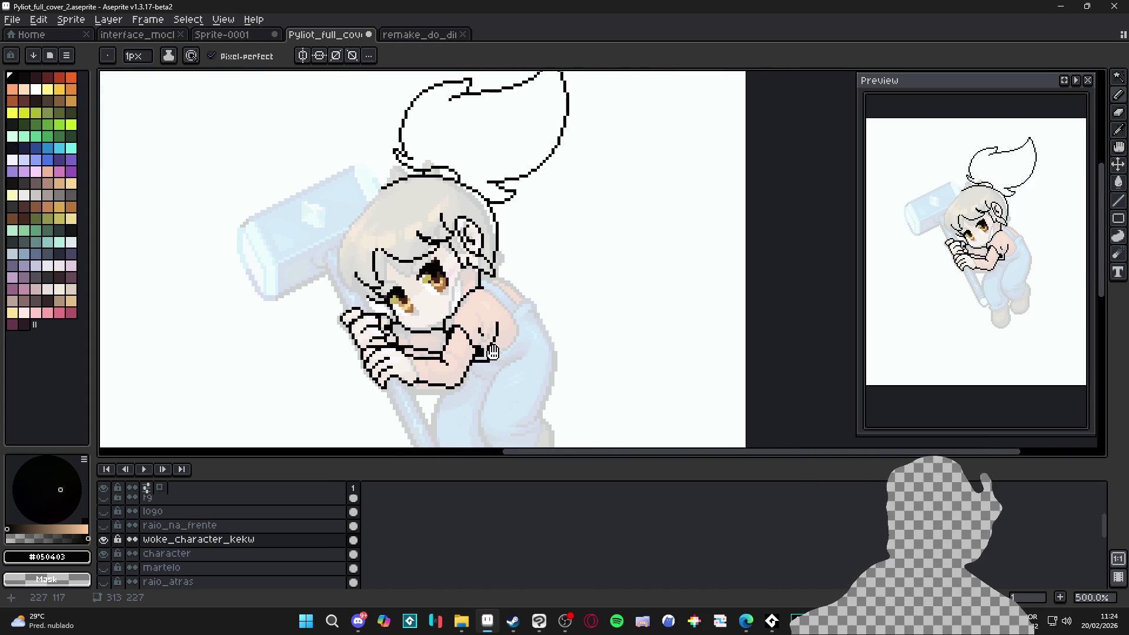
scroll(537, 341, "down", 1)
key("ctrl+s")
scroll(525, 327, "down", 1)
scroll(525, 328, "left", 1)
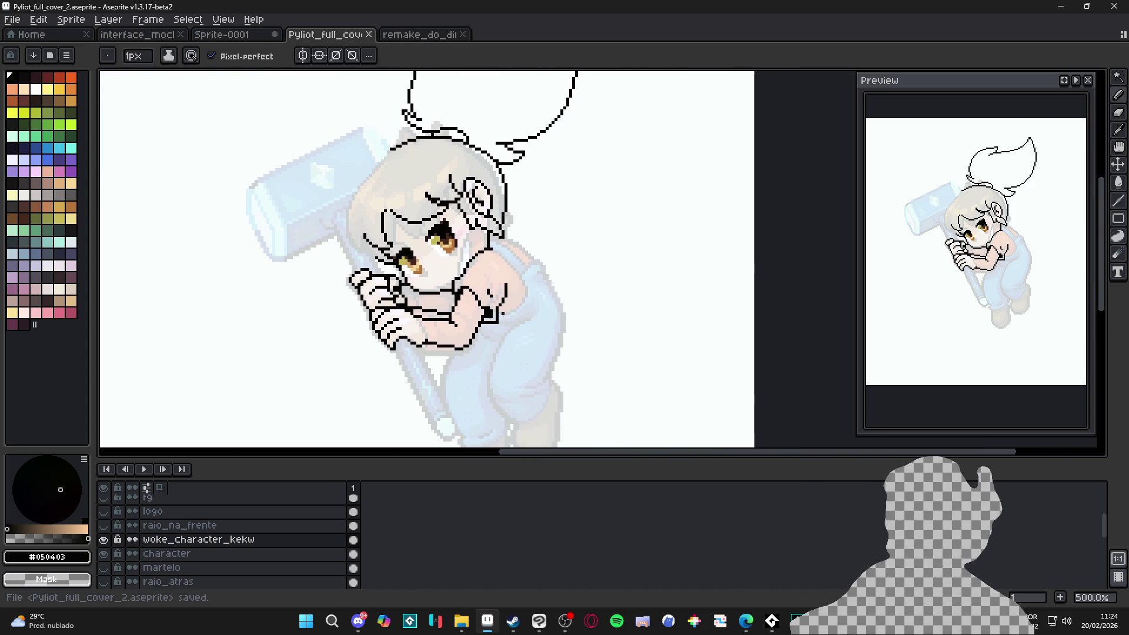
scroll(234, 212, "up", 1)
scroll(247, 218, "up", 1)
scroll(247, 218, "left", 1)
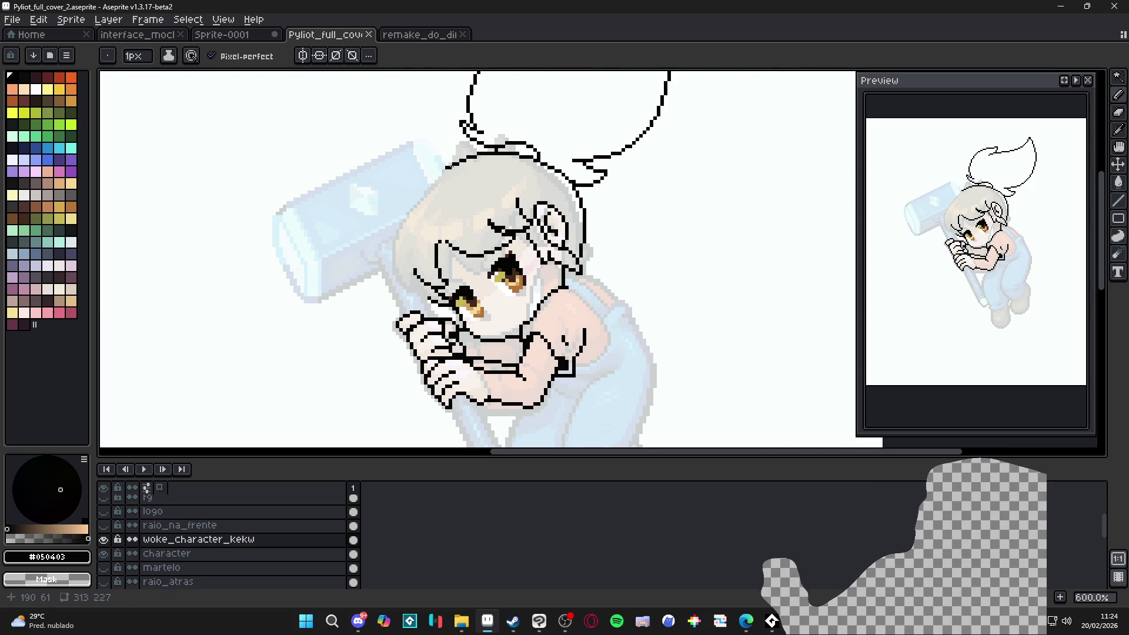
Step: Draw and thicken black strokes along the hair's left outline, then save
mouse_move(449, 166)
left_mouse_down()
mouse_move(386, 243)
mouse_move(383, 275)
mouse_move(393, 253)
mouse_move(443, 308)
left_mouse_up()
left_click_drag(398, 262, 398, 235)
left_click_drag(390, 276, 388, 232)
key("e")
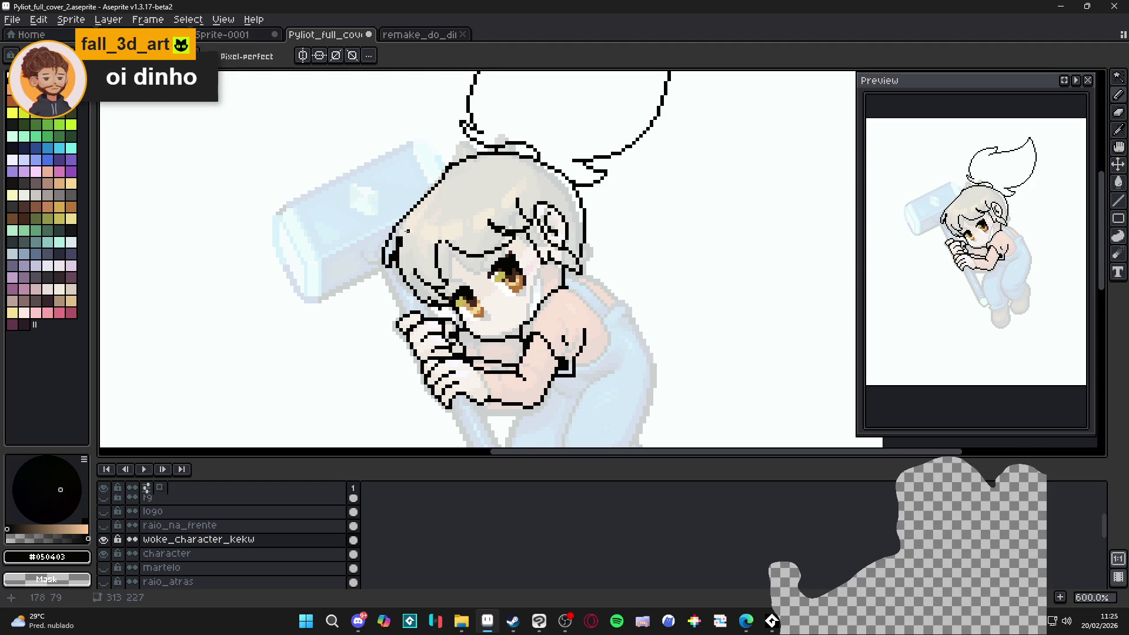
key("ctrl+s")
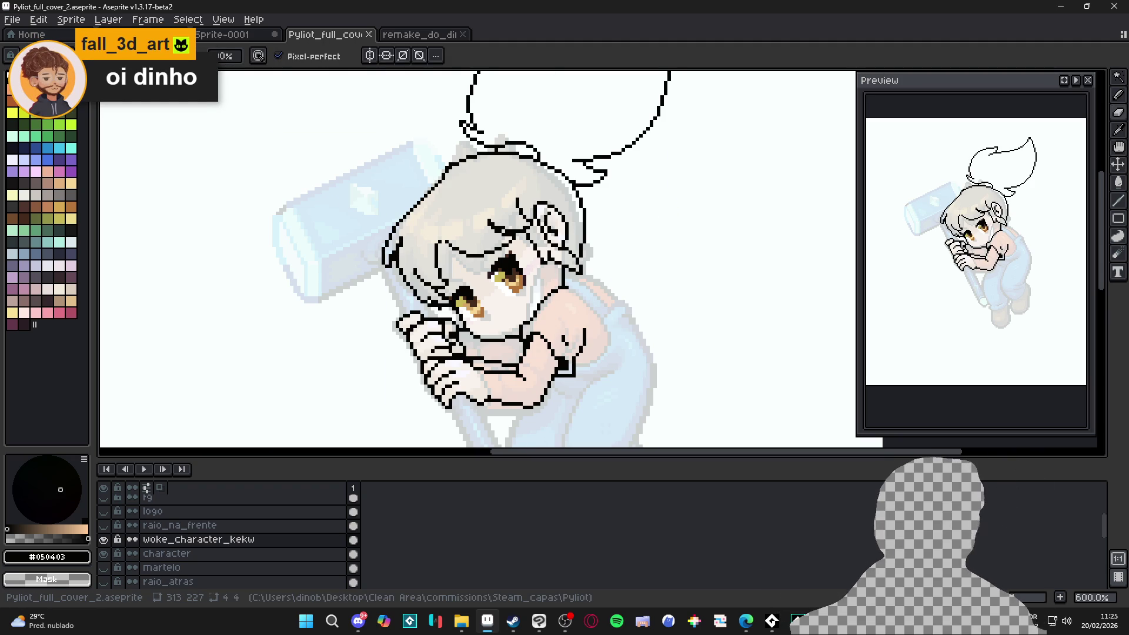
Step: Try a heavier stroke on the hair outline, undo it, and save the sprite again
scroll(591, 290, "down", 2)
scroll(592, 291, "down", 1)
scroll(509, 219, "up", 1)
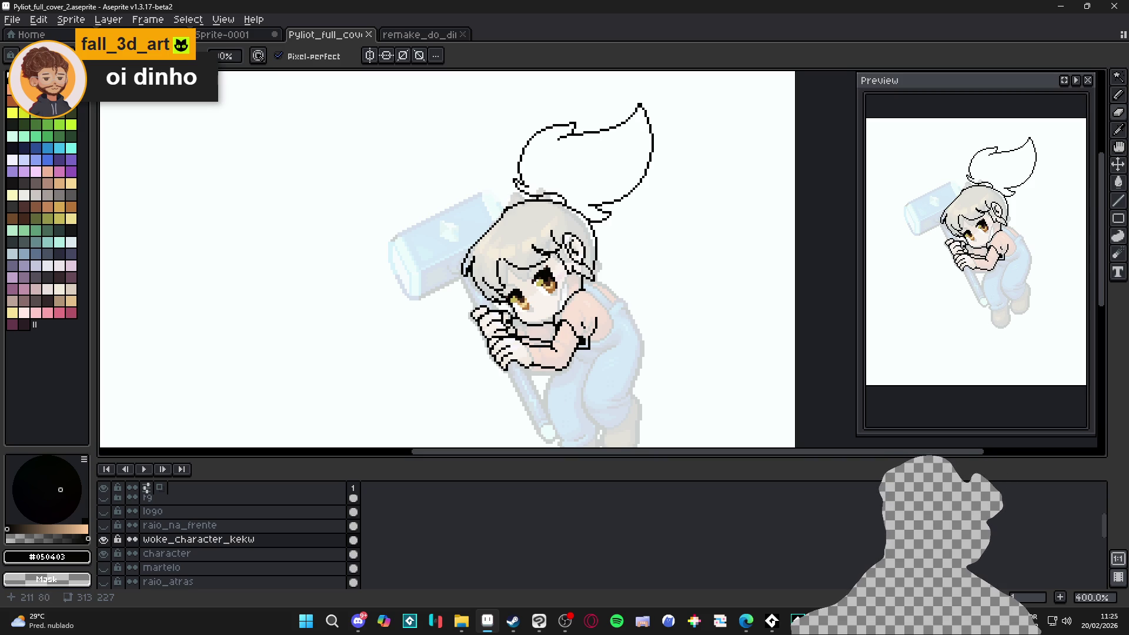
scroll(547, 215, "up", 1)
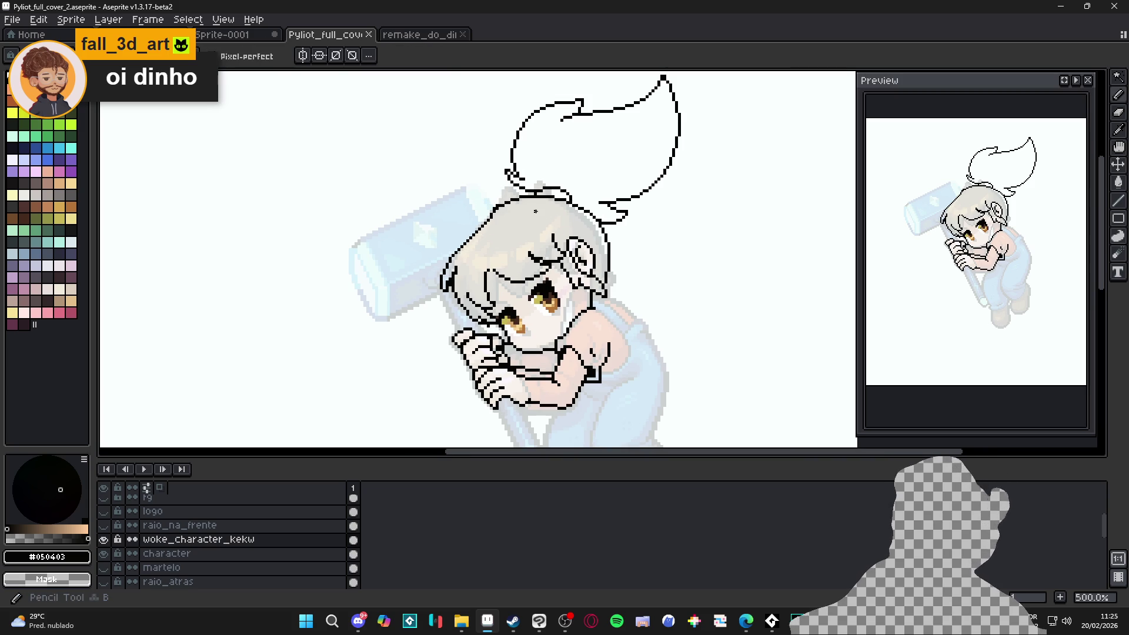
left_click_drag(494, 209, 449, 266)
key("ctrl+z")
key("ctrl+z")
key("ctrl+z")
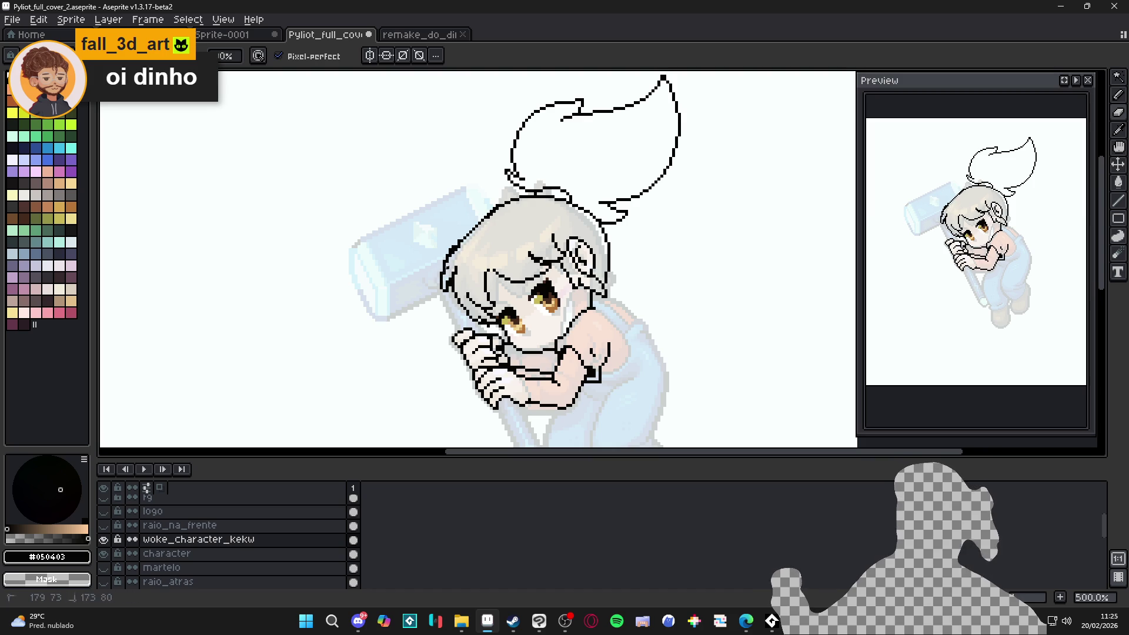
key("e")
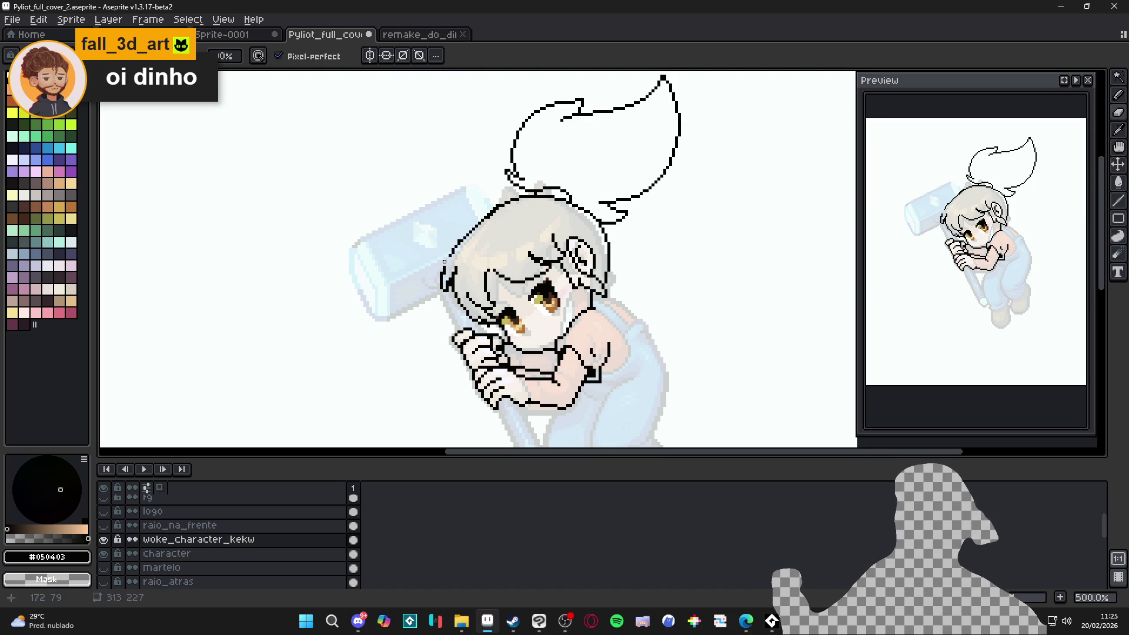
key("e")
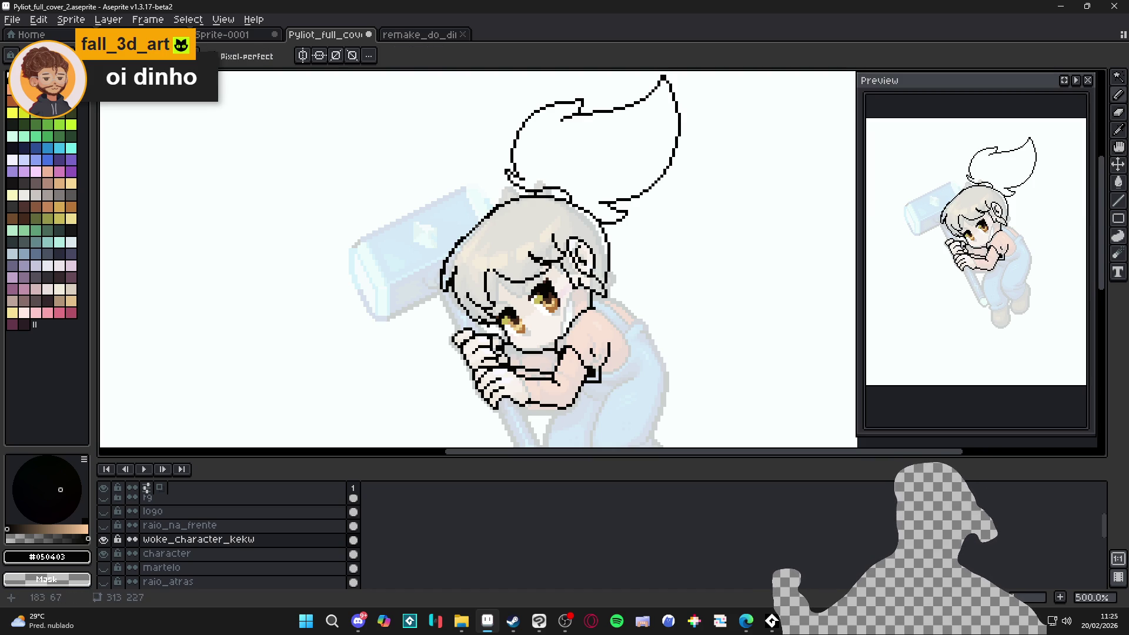
key("b")
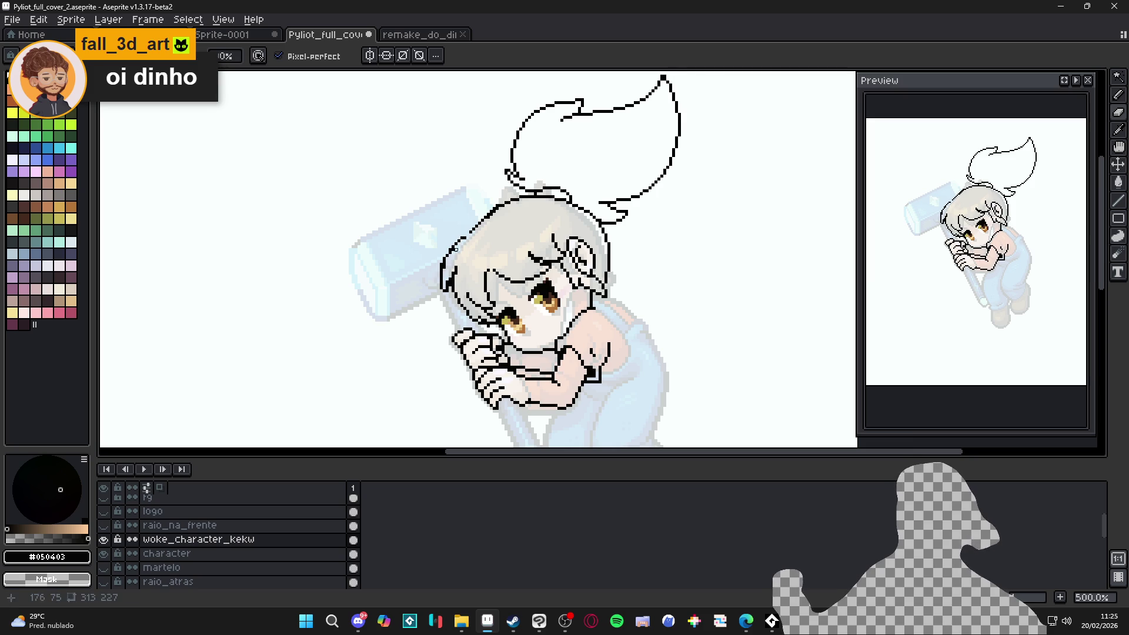
key("e")
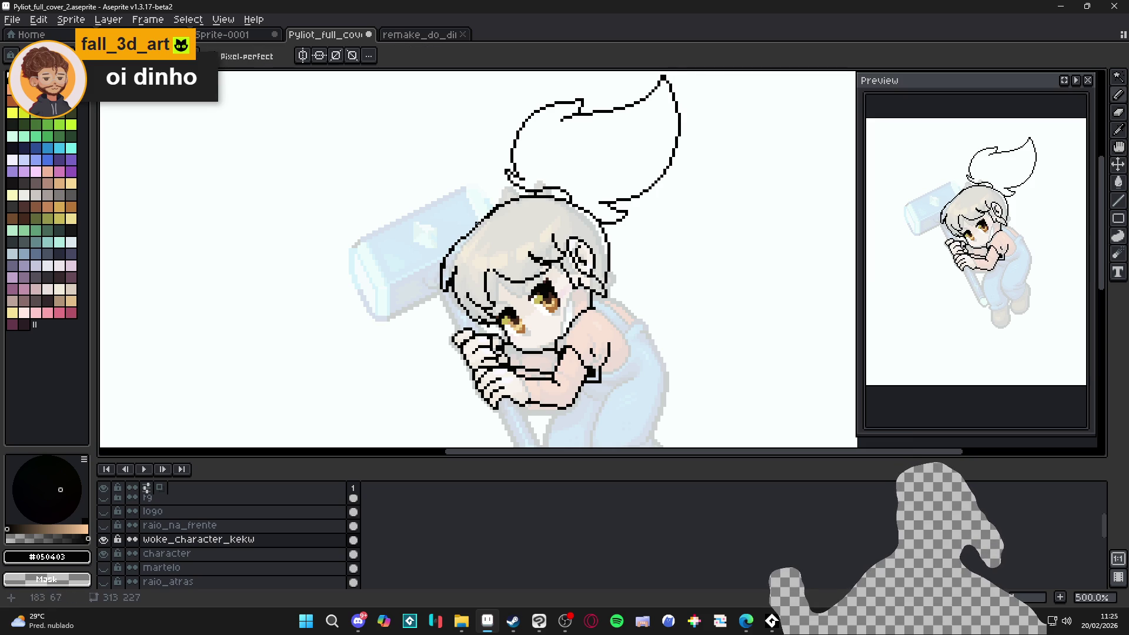
key("ctrl+s")
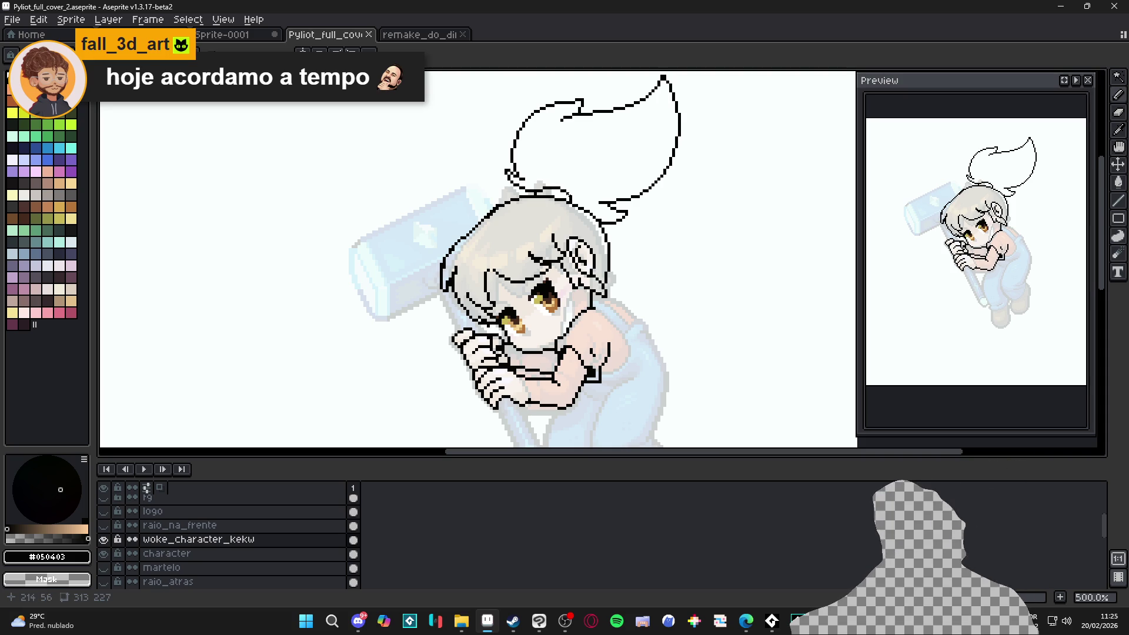
Step: Frame the character's head and draw the first strokes of the backpack outline
scroll(543, 229, "down", 1)
scroll(536, 223, "down", 1)
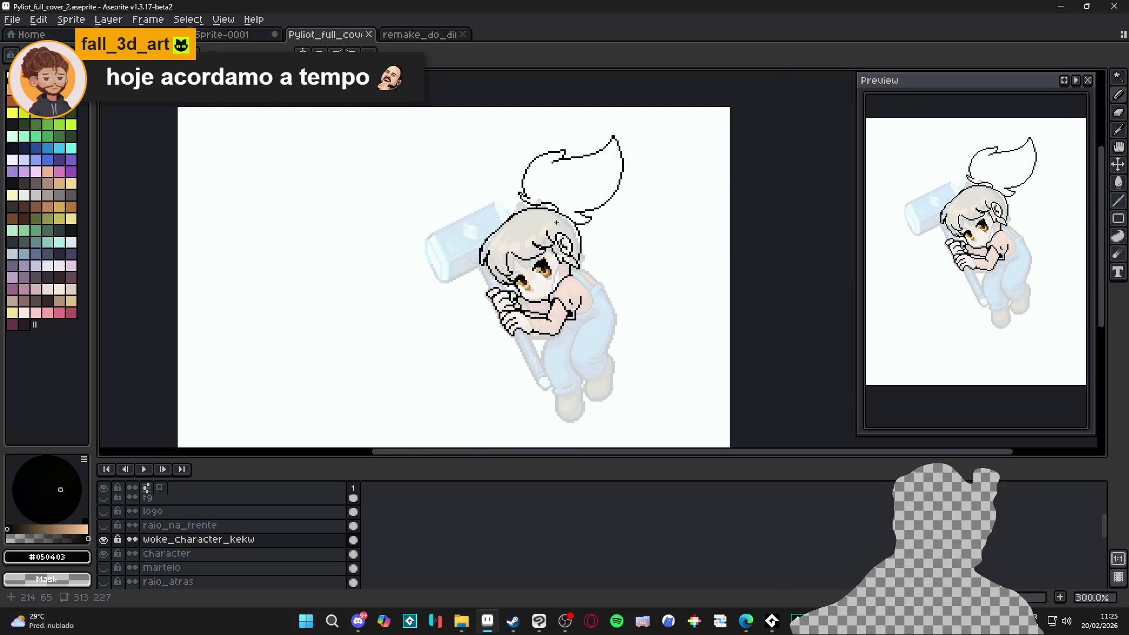
scroll(570, 262, "up", 2)
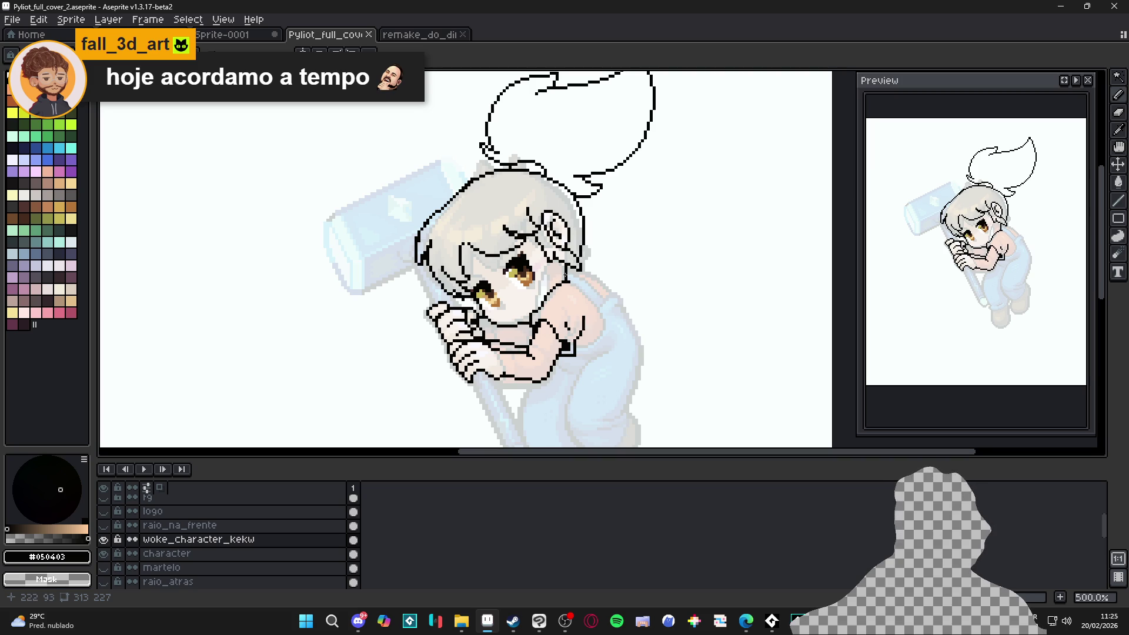
mouse_move(617, 323)
left_mouse_down()
mouse_move(590, 259)
mouse_move(577, 313)
left_mouse_up()
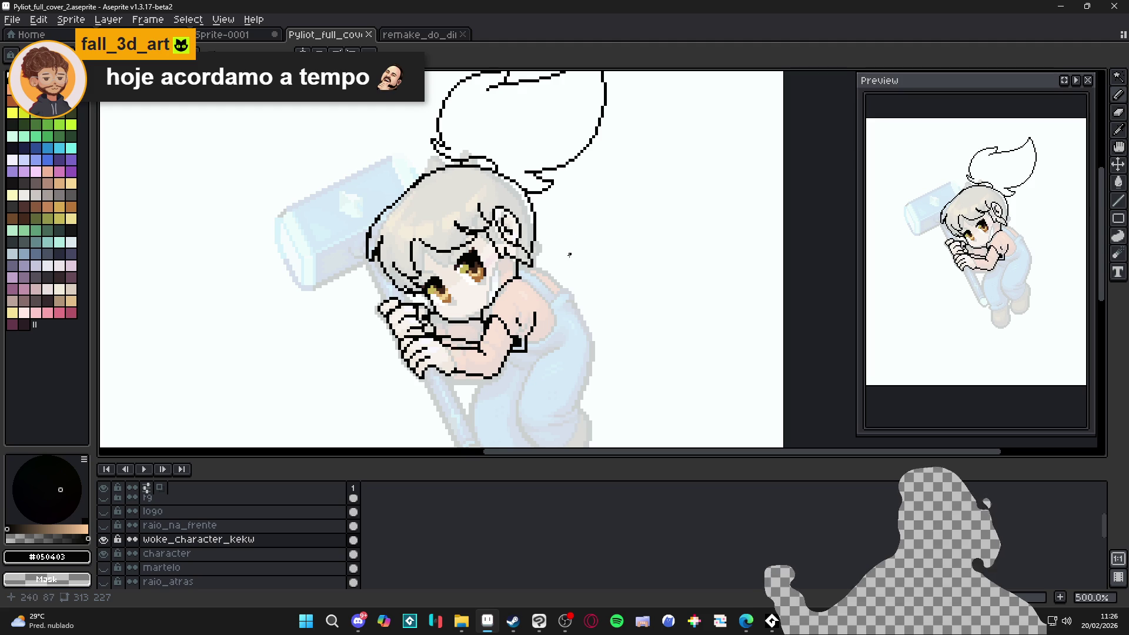
mouse_move(549, 263)
left_mouse_down()
mouse_move(591, 230)
mouse_move(588, 298)
mouse_move(601, 328)
mouse_move(552, 290)
mouse_move(595, 360)
left_mouse_up()
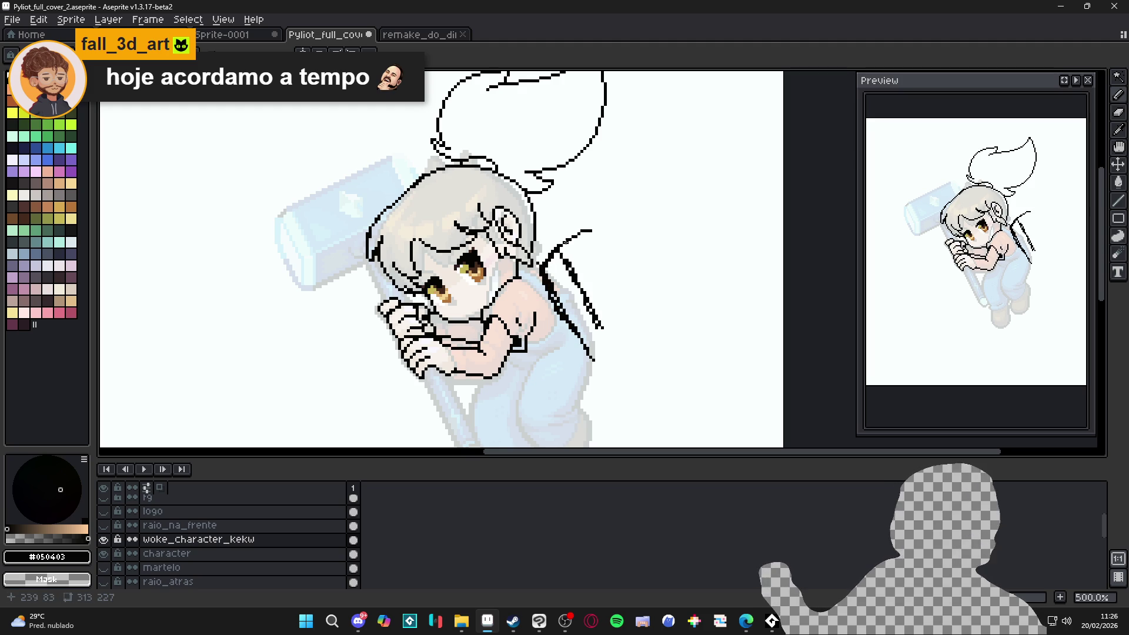
Step: Sketch the backpack's curved top and right side, undoing a stray thickening stroke
mouse_move(572, 304)
left_mouse_down()
mouse_move(576, 371)
mouse_move(596, 356)
mouse_move(574, 364)
mouse_move(603, 387)
mouse_move(595, 360)
left_mouse_up()
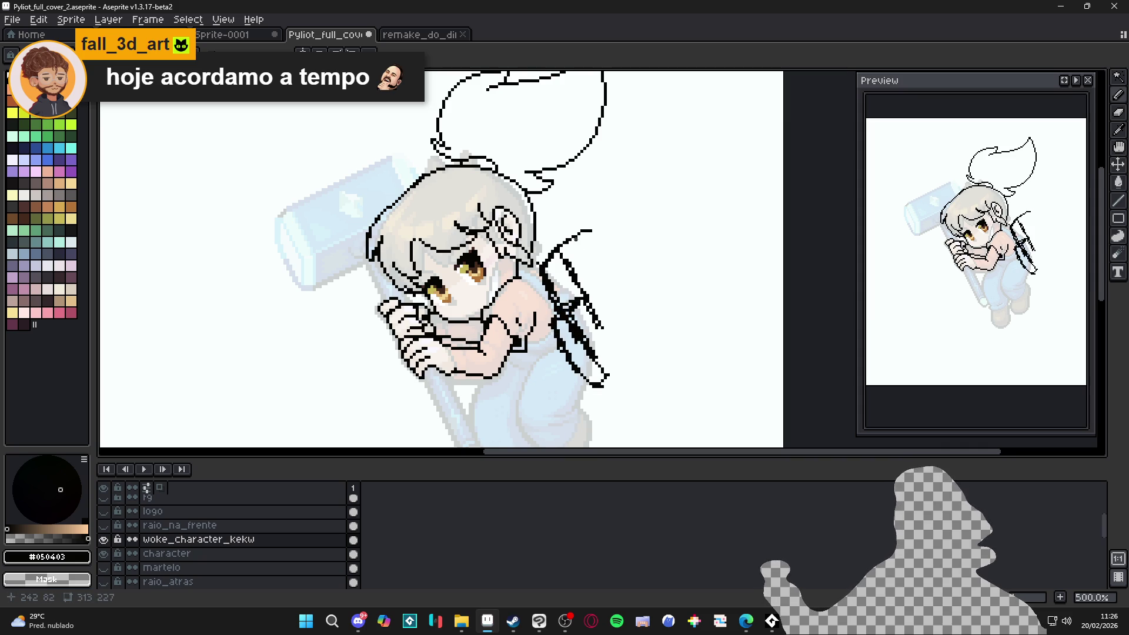
mouse_move(556, 250)
left_mouse_down()
mouse_move(596, 228)
mouse_move(662, 338)
mouse_move(644, 363)
mouse_move(595, 385)
left_mouse_up()
mouse_move(641, 280)
left_mouse_down()
mouse_move(656, 311)
mouse_move(640, 294)
left_mouse_up()
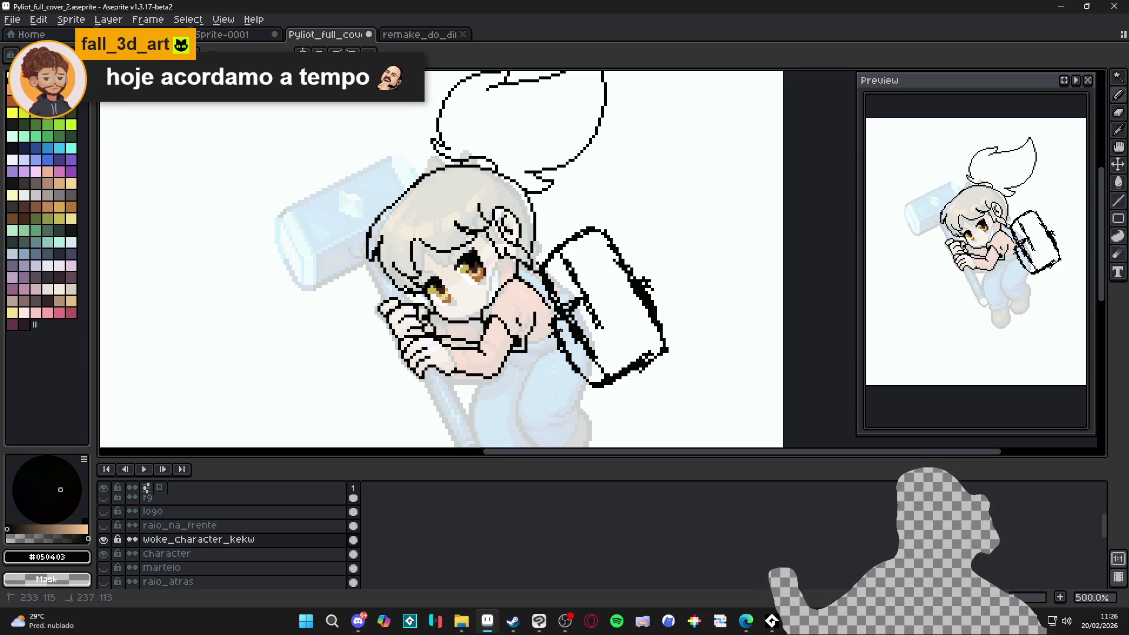
key("ctrl+z")
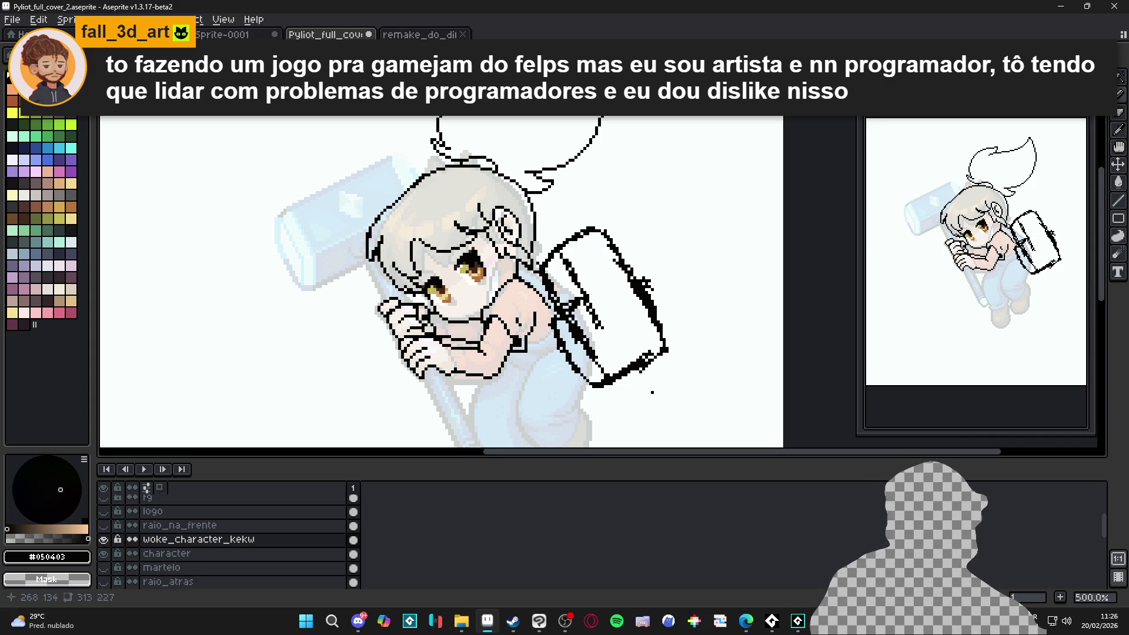
Step: Redraw the backpack's left line and right curve, then add hatching and pocket dividing lines
mouse_move(626, 284)
left_mouse_down()
mouse_move(608, 294)
mouse_move(651, 268)
mouse_move(691, 346)
left_mouse_up()
mouse_move(610, 306)
left_mouse_down()
mouse_move(635, 361)
mouse_move(645, 336)
mouse_move(652, 354)
left_mouse_up()
mouse_move(673, 294)
left_mouse_down()
mouse_move(637, 324)
mouse_move(652, 351)
left_mouse_up()
mouse_move(609, 288)
left_mouse_down()
mouse_move(637, 267)
mouse_move(597, 266)
left_mouse_up()
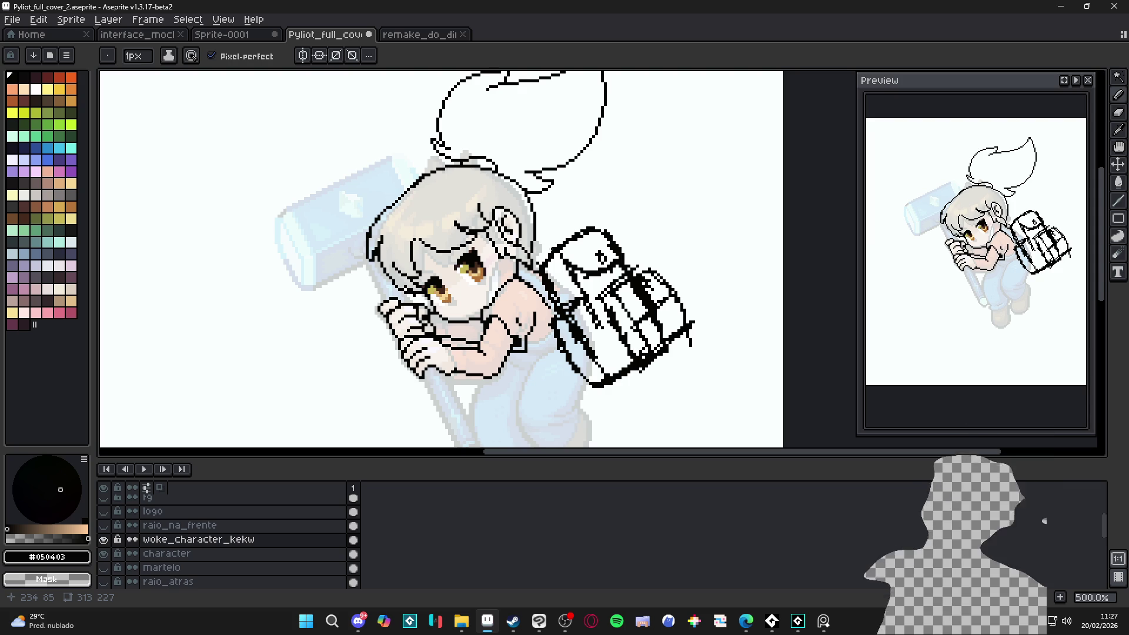
Step: Zoom in on the forearm and redraw the arm's bottom outline with the pencil
scroll(492, 390, "up", 4)
key("v")
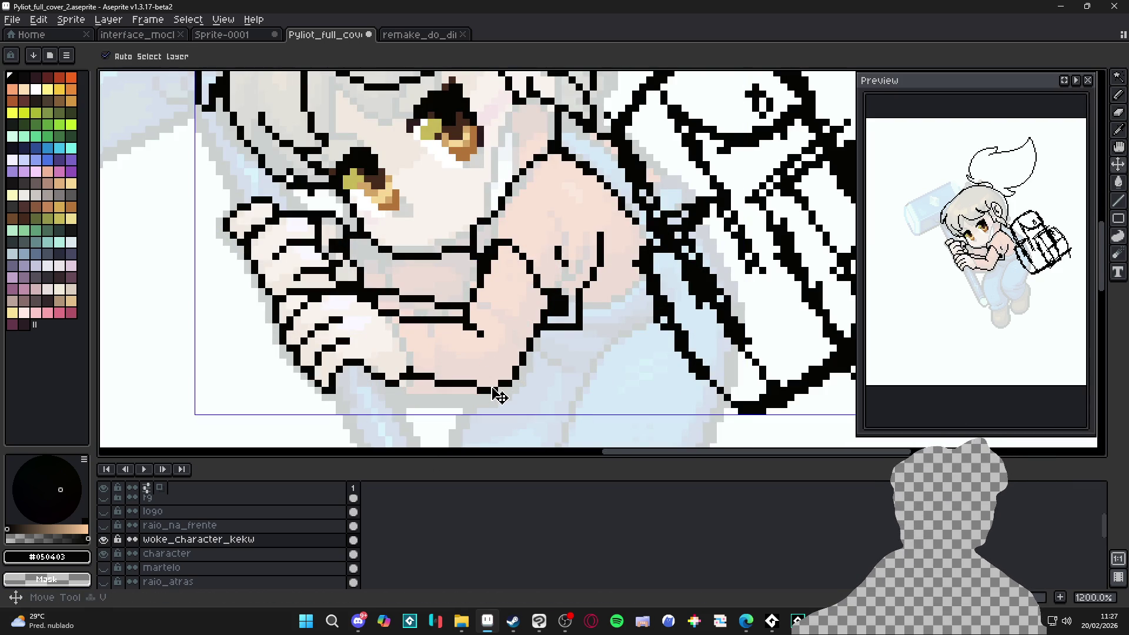
key("b")
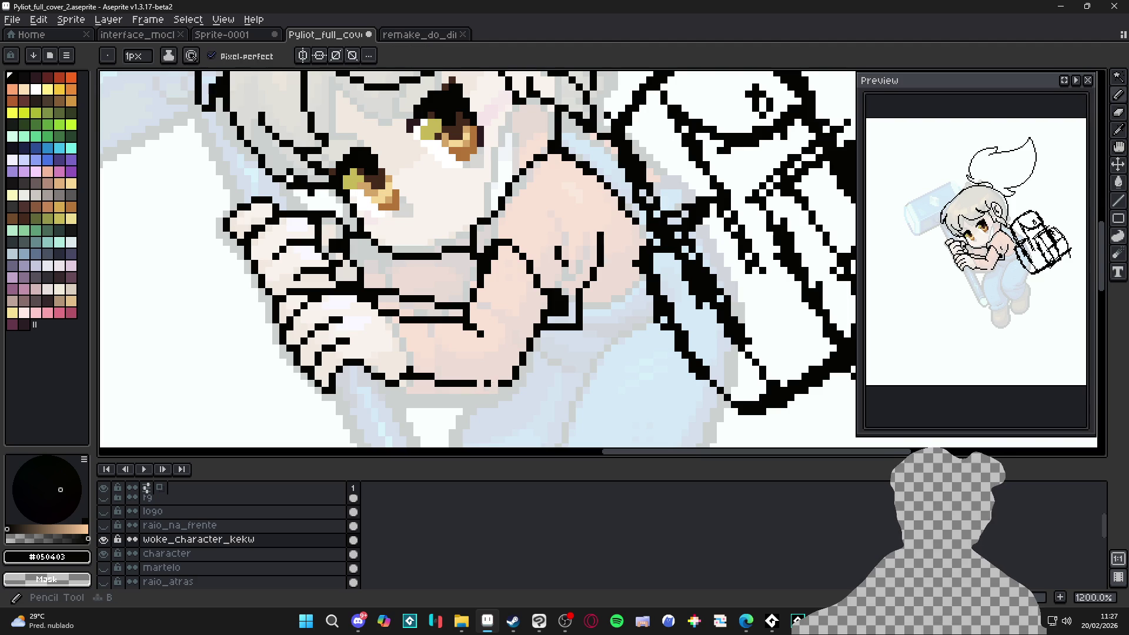
left_click_drag(490, 383, 433, 381)
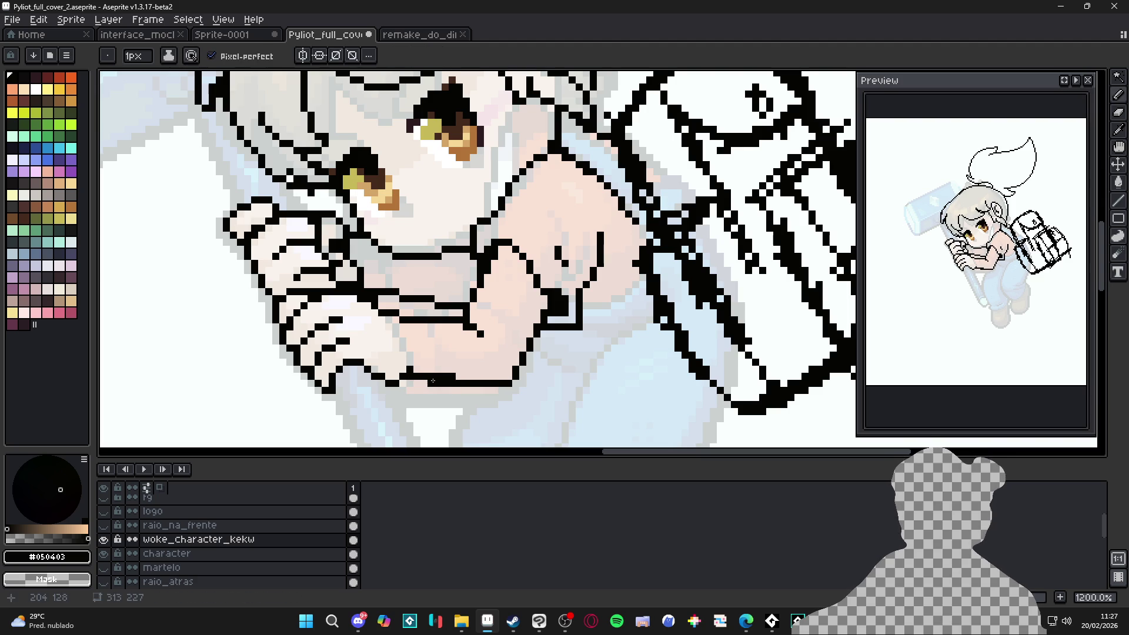
Step: Reframe the whole character and save Pyliot_full_cover_2.aseprite
scroll(445, 385, "down", 5)
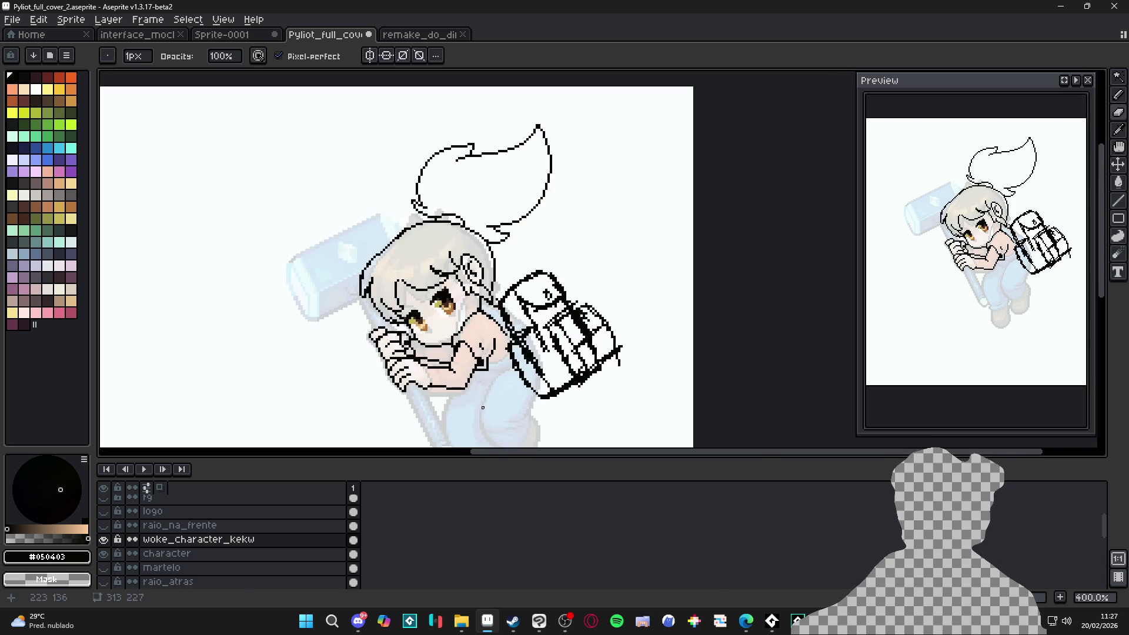
key("e")
scroll(474, 385, "up", 3)
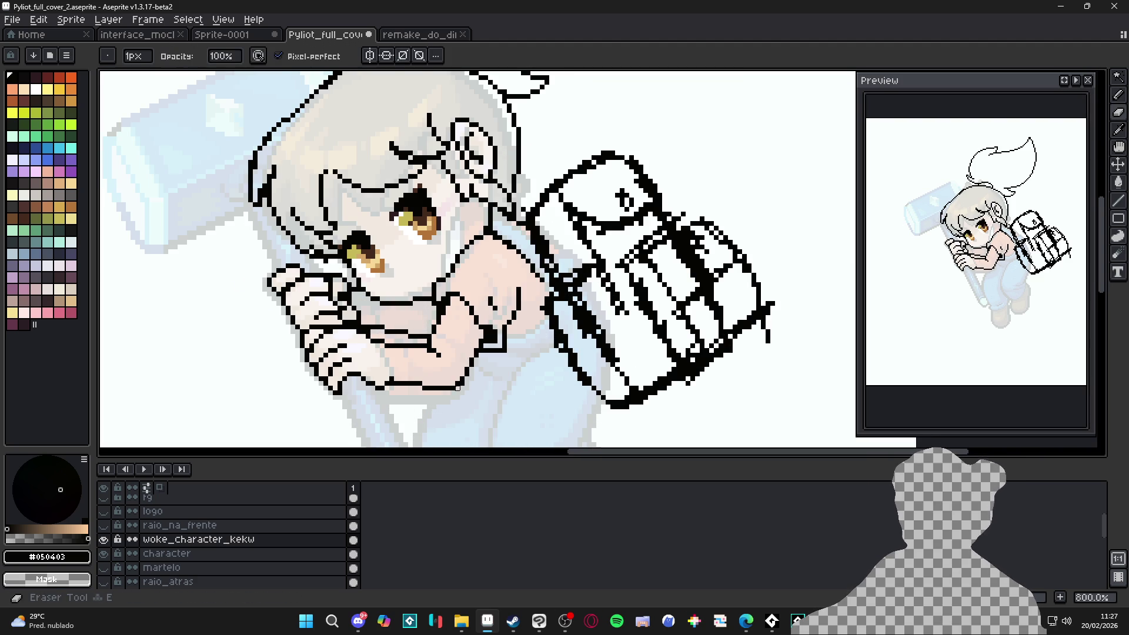
scroll(464, 388, "down", 5)
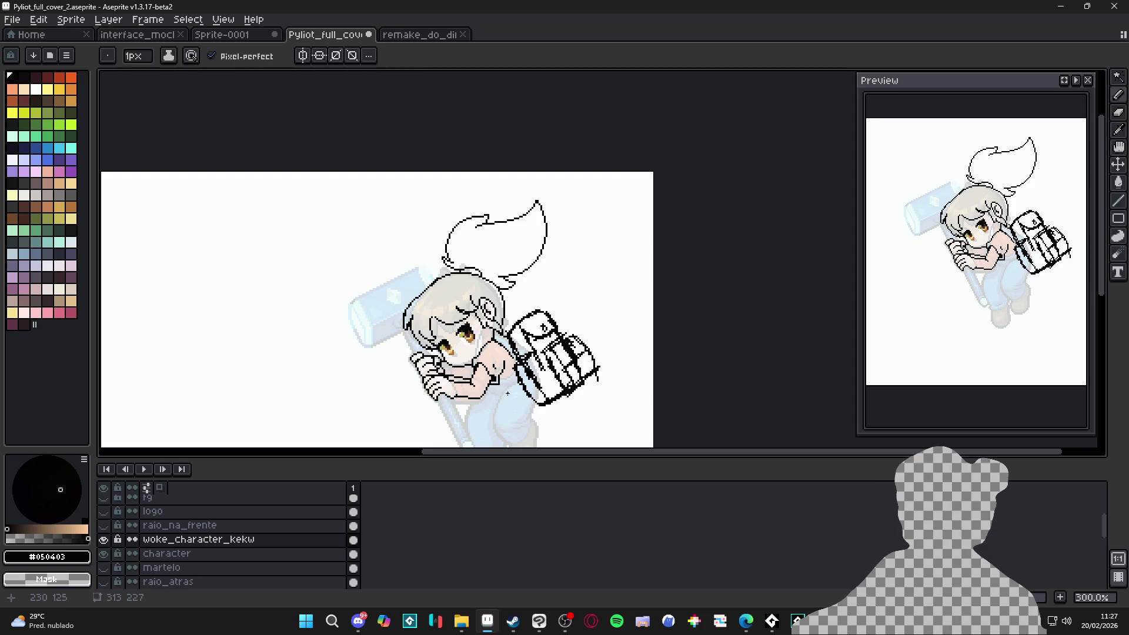
left_click_drag(507, 395, 509, 390)
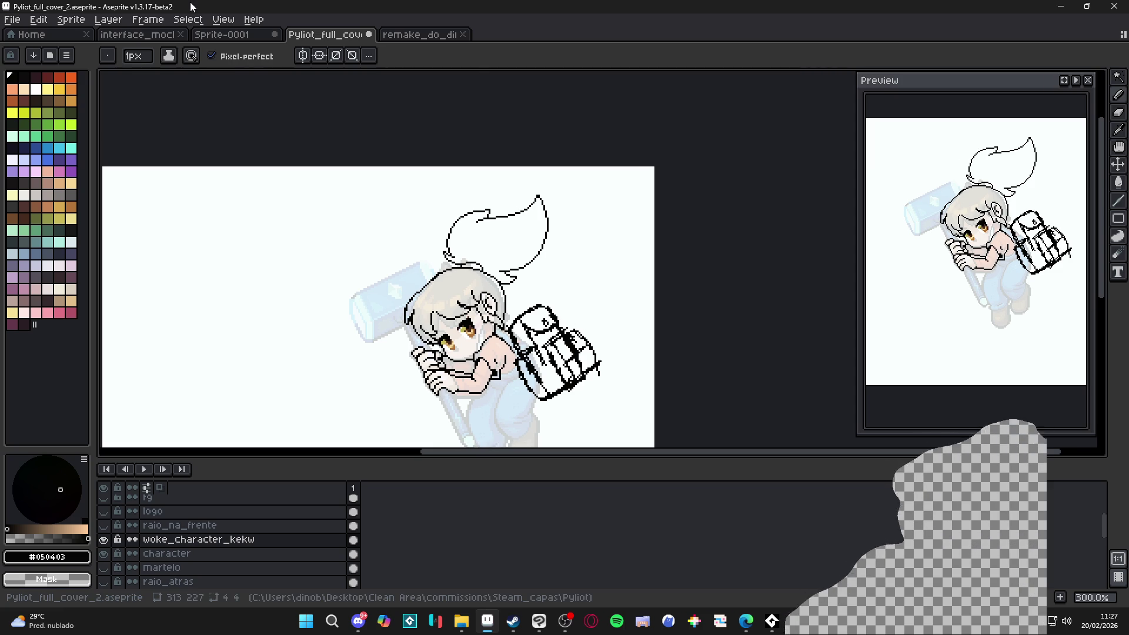
scroll(336, 294, "down", 2)
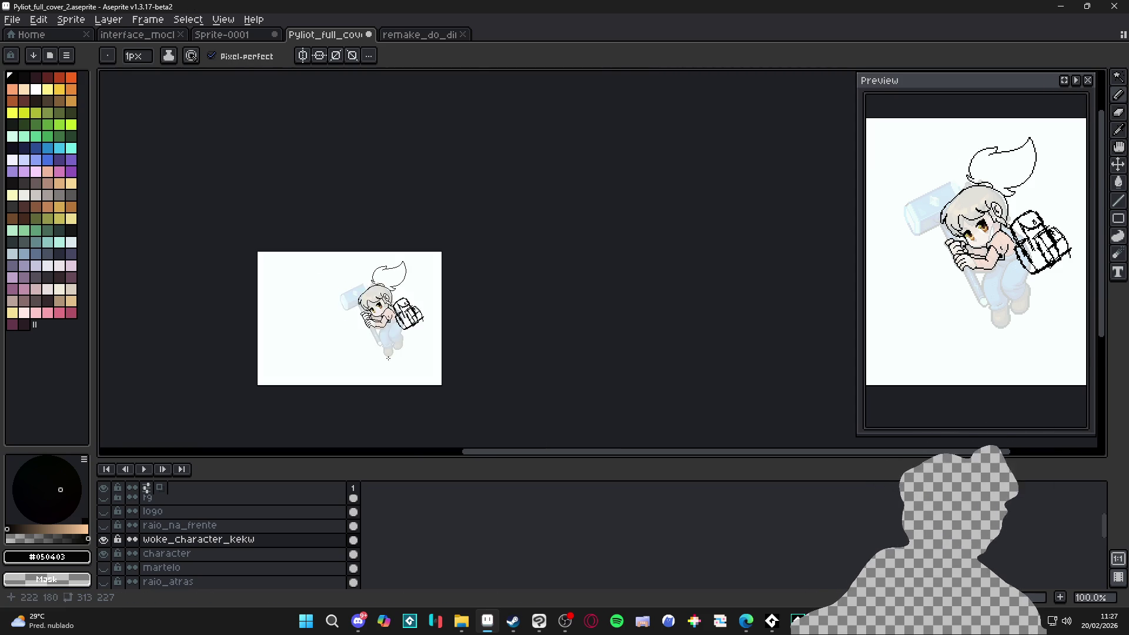
scroll(388, 356, "up", 2)
key("ctrl+s")
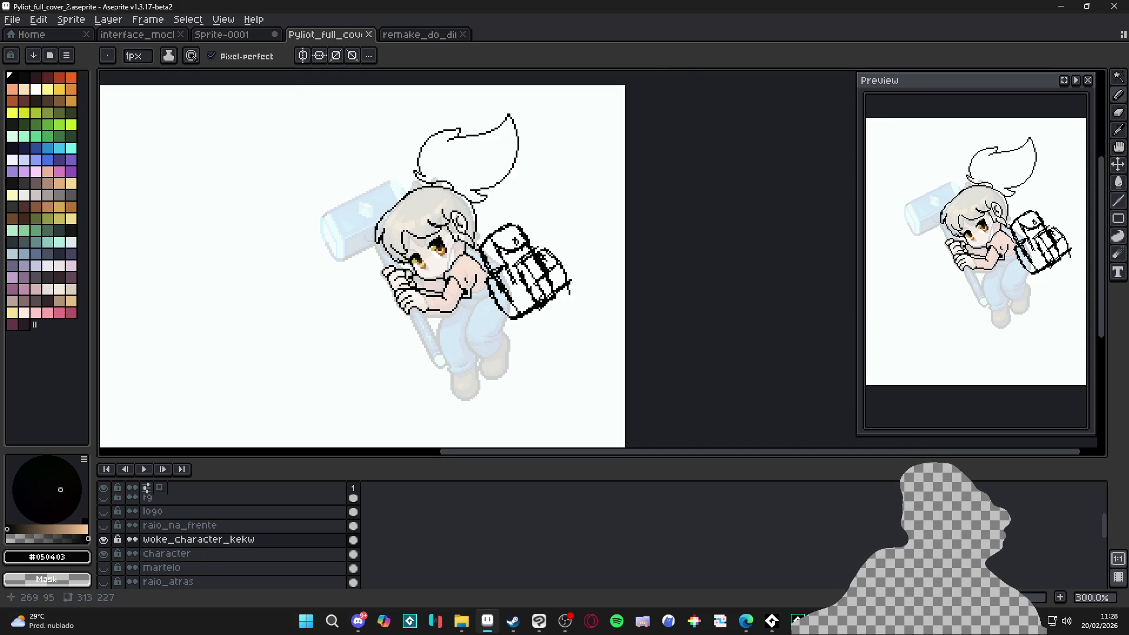
scroll(582, 250, "up", 2)
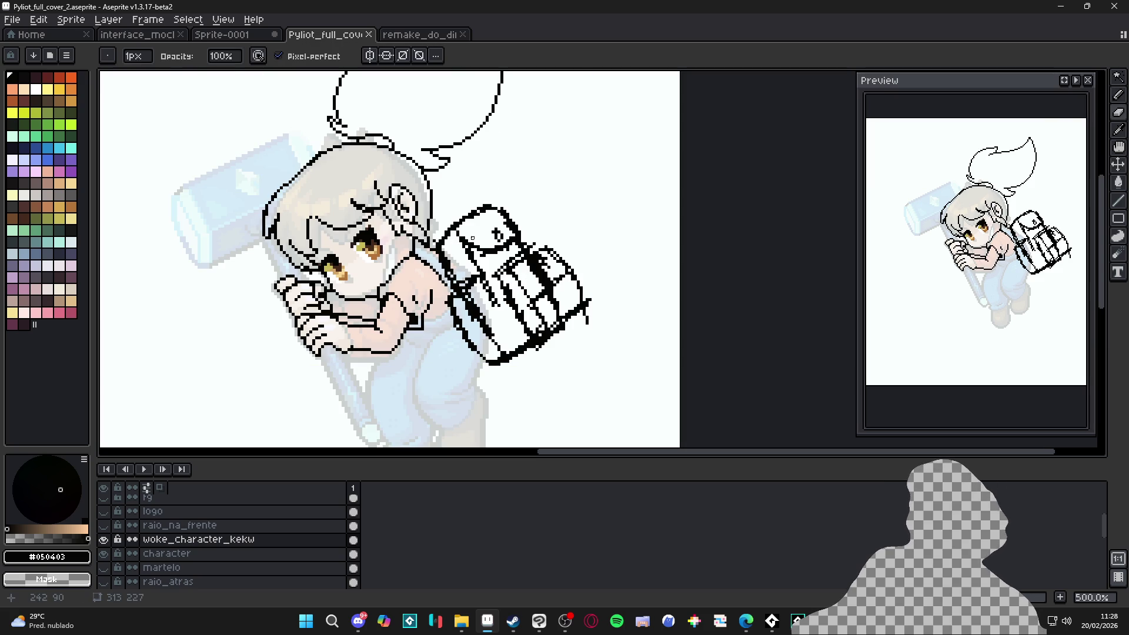
key("plus")
key("plus")
key("plus")
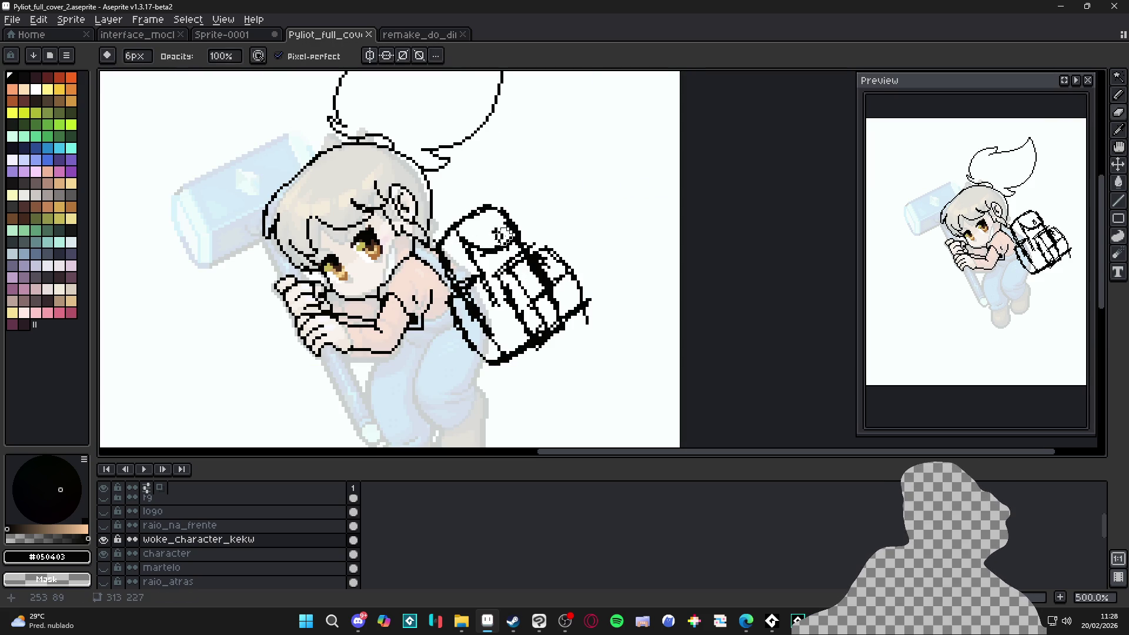
Step: Erase the old backpack lineart and draw a new closed bag outline with an inner fold
mouse_move(509, 234)
left_mouse_down()
mouse_move(547, 277)
mouse_move(529, 318)
mouse_move(489, 218)
mouse_move(453, 247)
mouse_move(473, 286)
mouse_move(478, 349)
mouse_move(524, 320)
left_mouse_up()
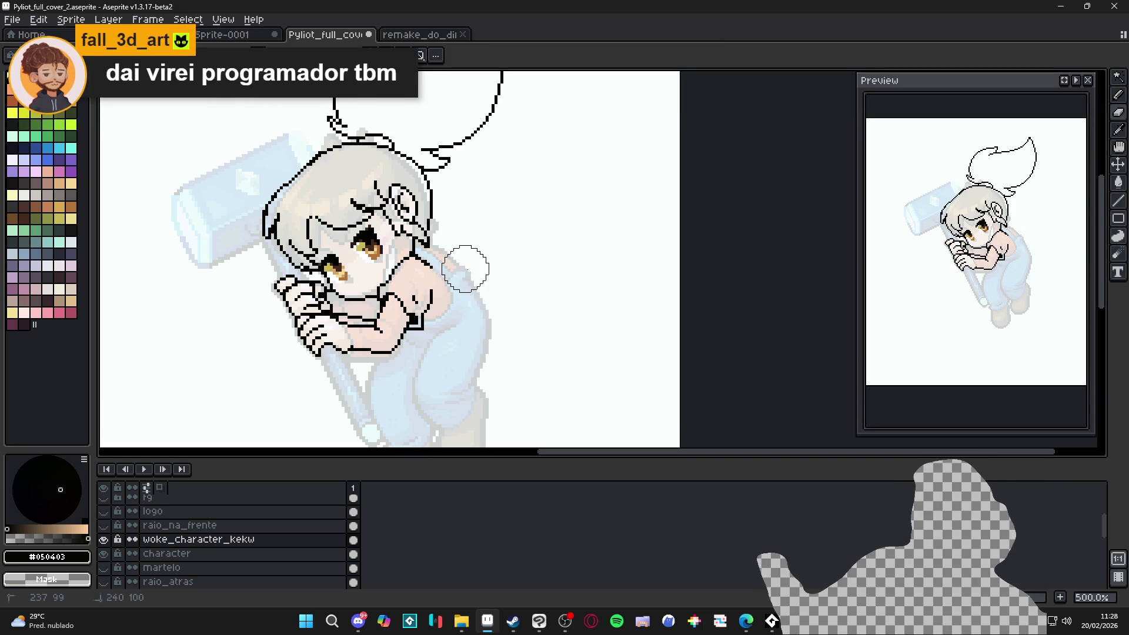
mouse_move(443, 249)
left_mouse_down()
mouse_move(470, 230)
mouse_move(491, 238)
mouse_move(535, 321)
left_mouse_up()
left_click_drag(447, 254, 492, 353)
left_click_drag(536, 322, 492, 343)
mouse_move(457, 299)
left_mouse_down()
mouse_move(488, 278)
mouse_move(529, 347)
left_mouse_up()
mouse_move(471, 276)
left_mouse_down()
mouse_move(458, 288)
mouse_move(471, 335)
mouse_move(491, 365)
mouse_move(509, 358)
left_mouse_up()
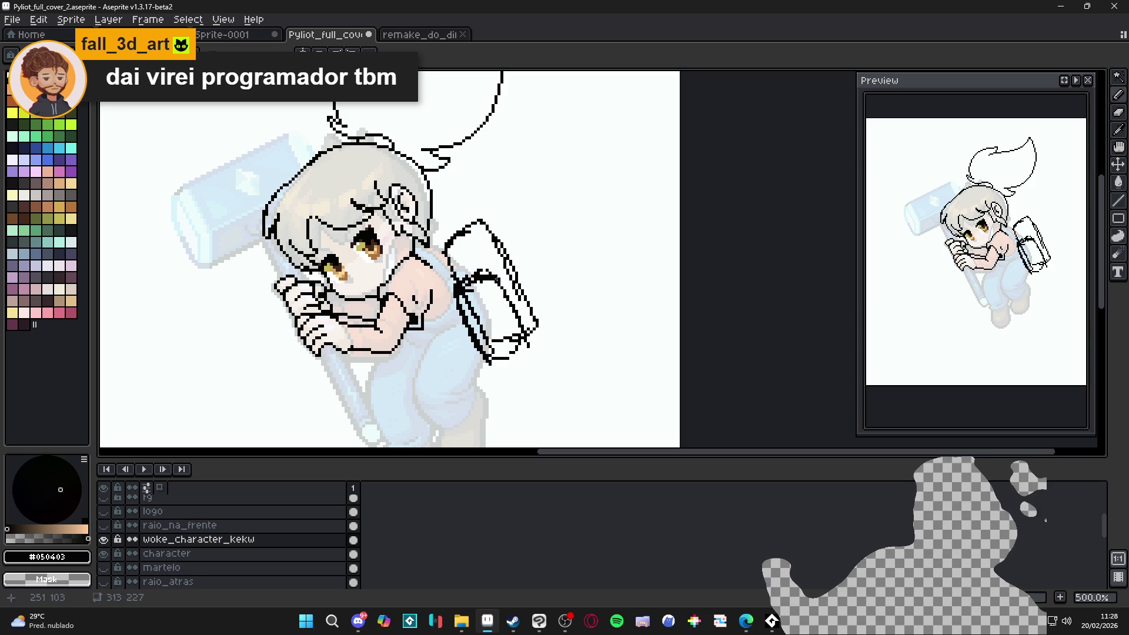
Step: Strengthen the bag's top and shoulder edges, then ink the outline under the arm by the backpack
mouse_move(509, 259)
left_mouse_down()
mouse_move(525, 255)
mouse_move(557, 317)
mouse_move(537, 331)
left_mouse_up()
mouse_move(428, 248)
left_mouse_down()
mouse_move(451, 268)
mouse_move(453, 291)
left_mouse_up()
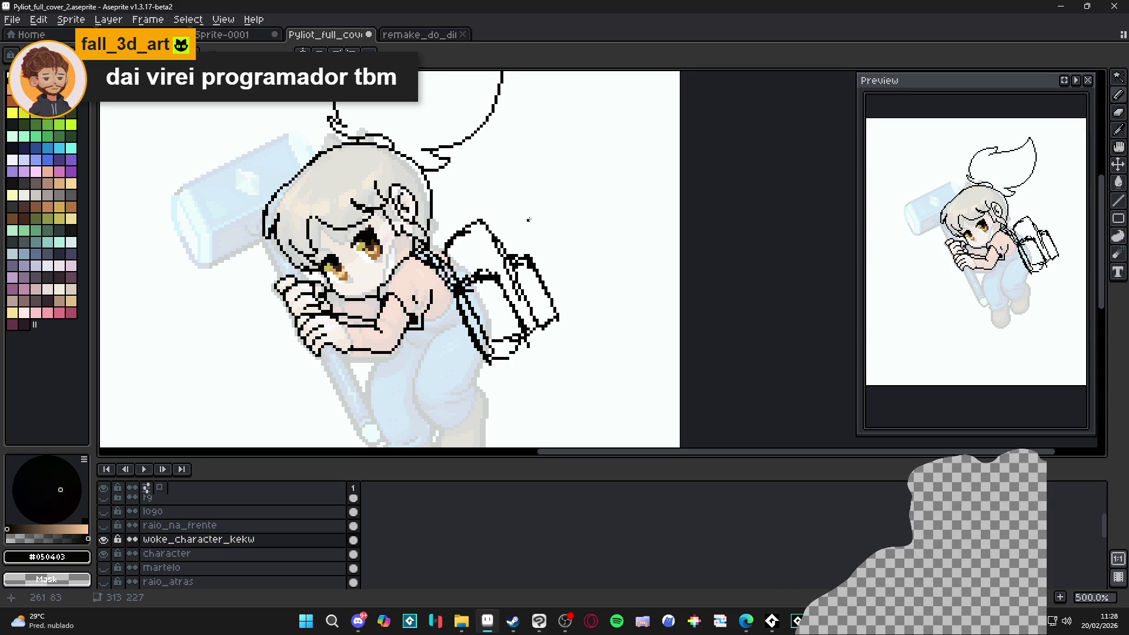
mouse_move(452, 220)
left_mouse_down()
mouse_move(428, 223)
mouse_move(470, 217)
mouse_move(506, 249)
left_mouse_up()
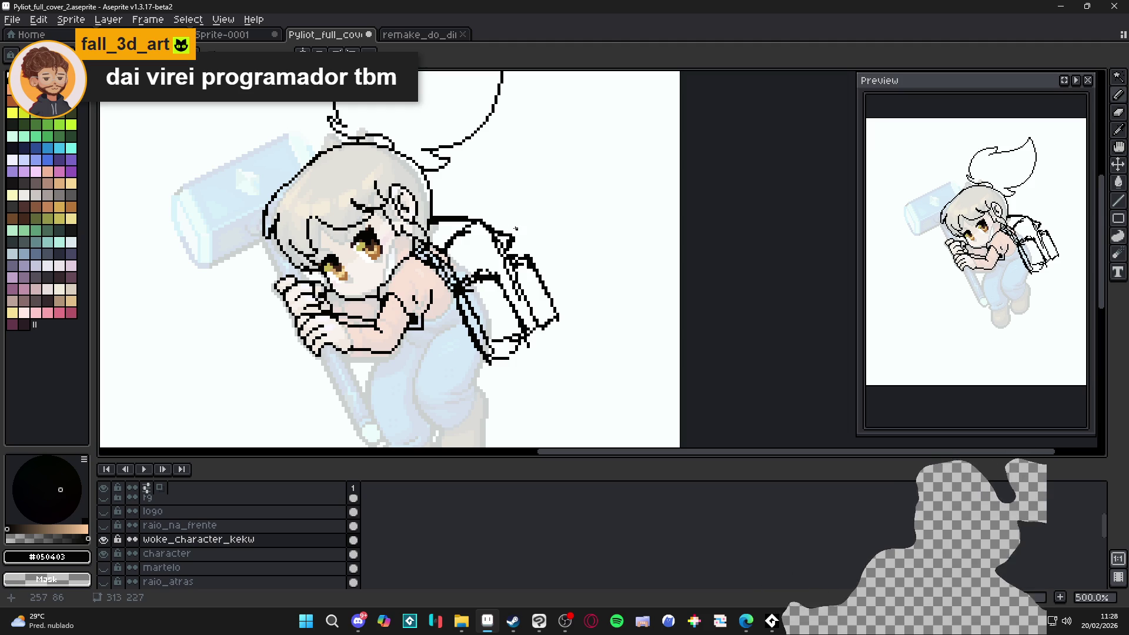
scroll(501, 356, "down", 1)
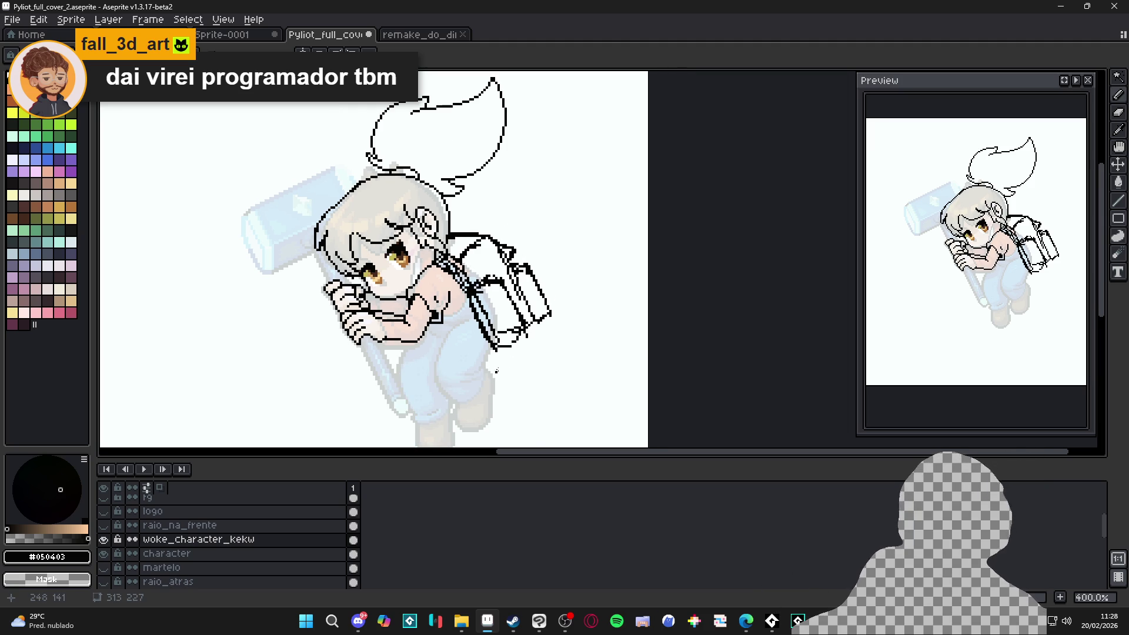
scroll(549, 348, "down", 1)
scroll(546, 338, "up", 1)
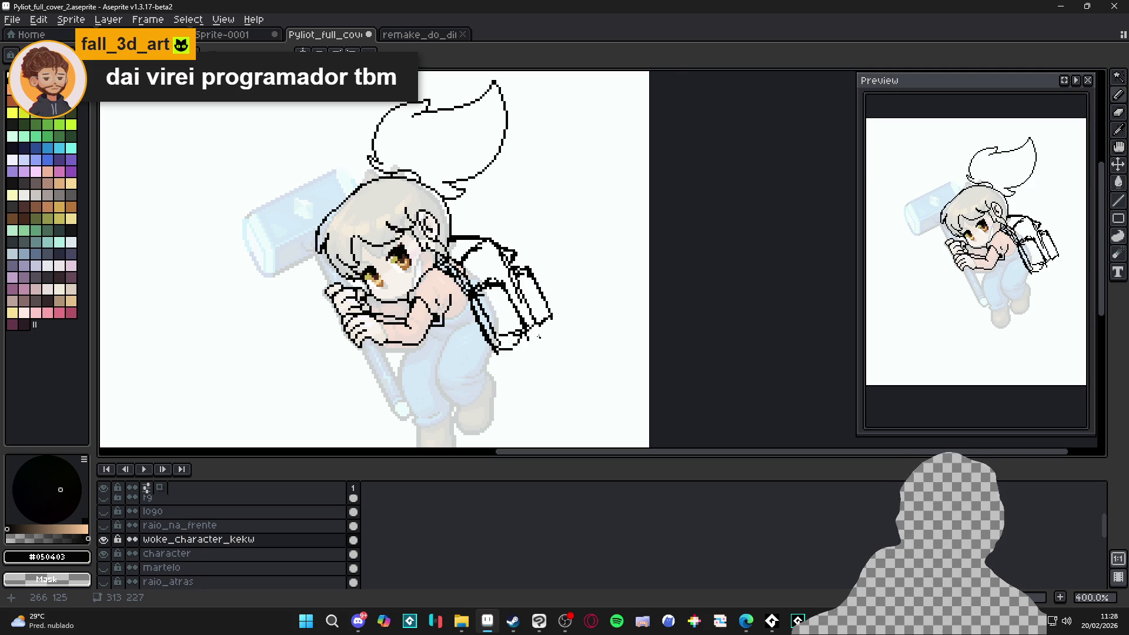
scroll(539, 337, "up", 1)
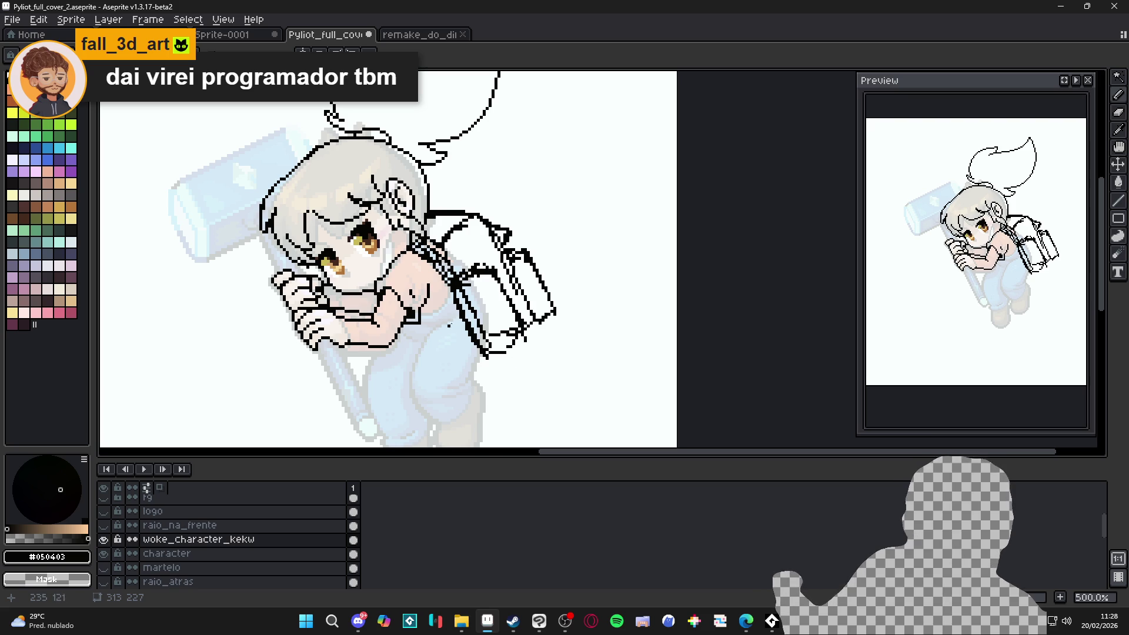
mouse_move(452, 326)
left_mouse_down()
mouse_move(429, 346)
mouse_move(393, 348)
left_mouse_up()
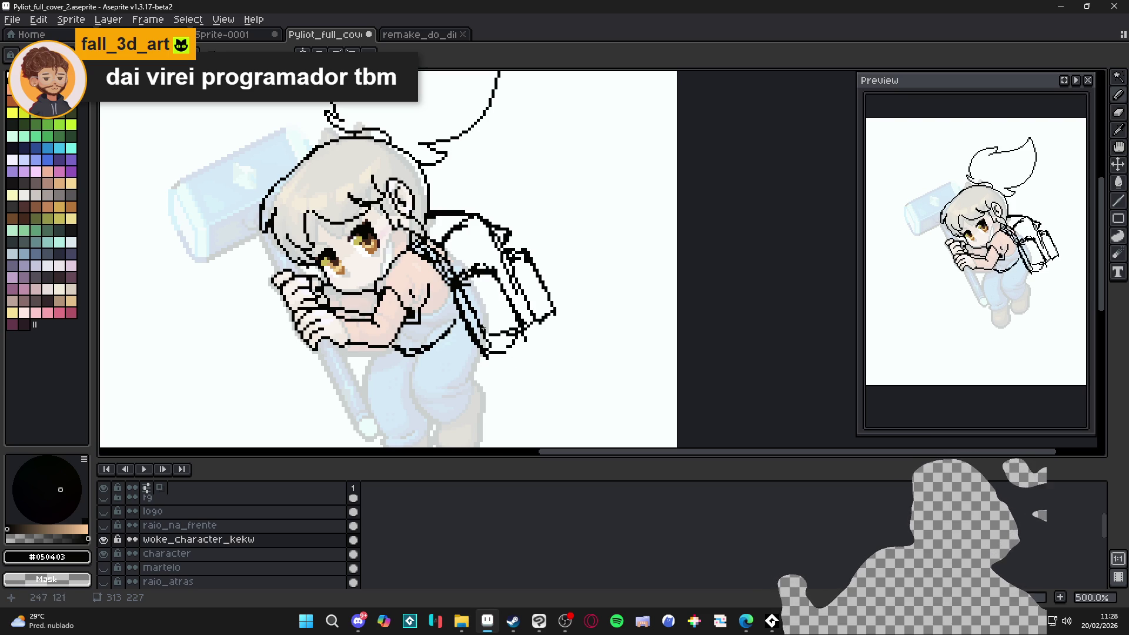
mouse_move(456, 326)
left_mouse_down()
mouse_move(465, 347)
mouse_move(435, 341)
left_mouse_up()
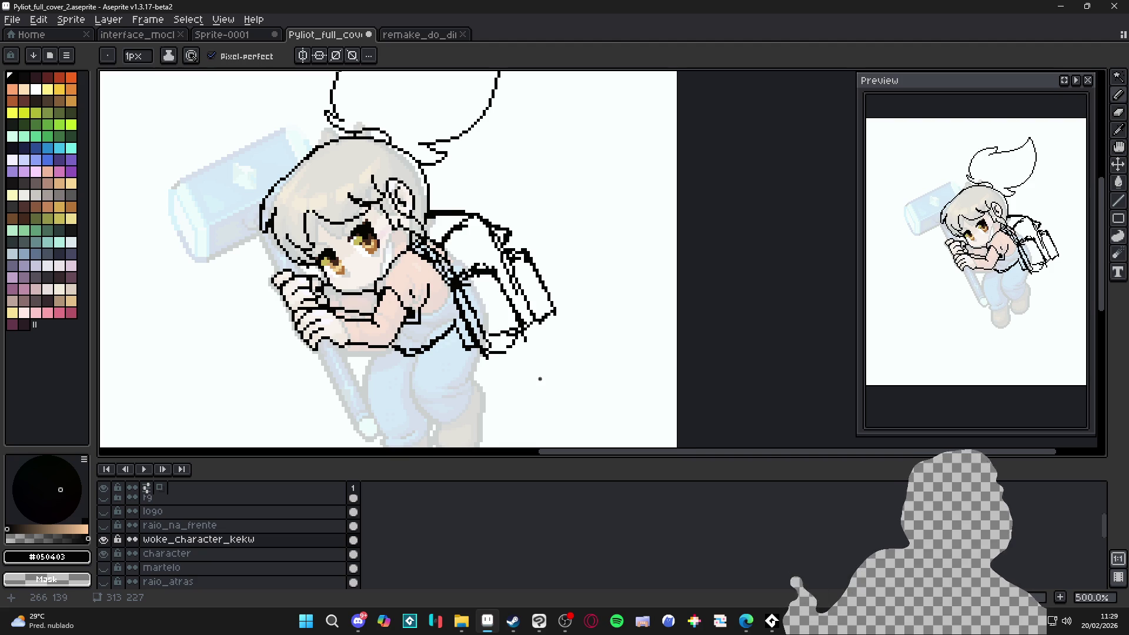
Step: Save, bring the lower body into view, and ink the waist line below the backpack
left_click_drag(537, 375, 537, 345)
key("ctrl+s")
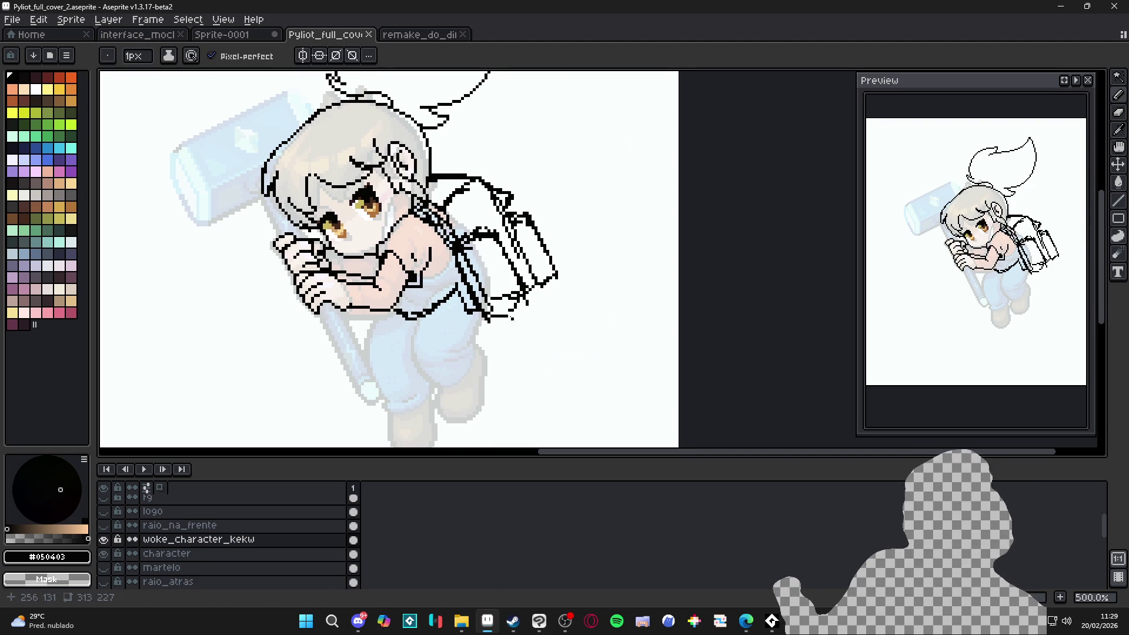
left_click_drag(522, 380, 518, 339)
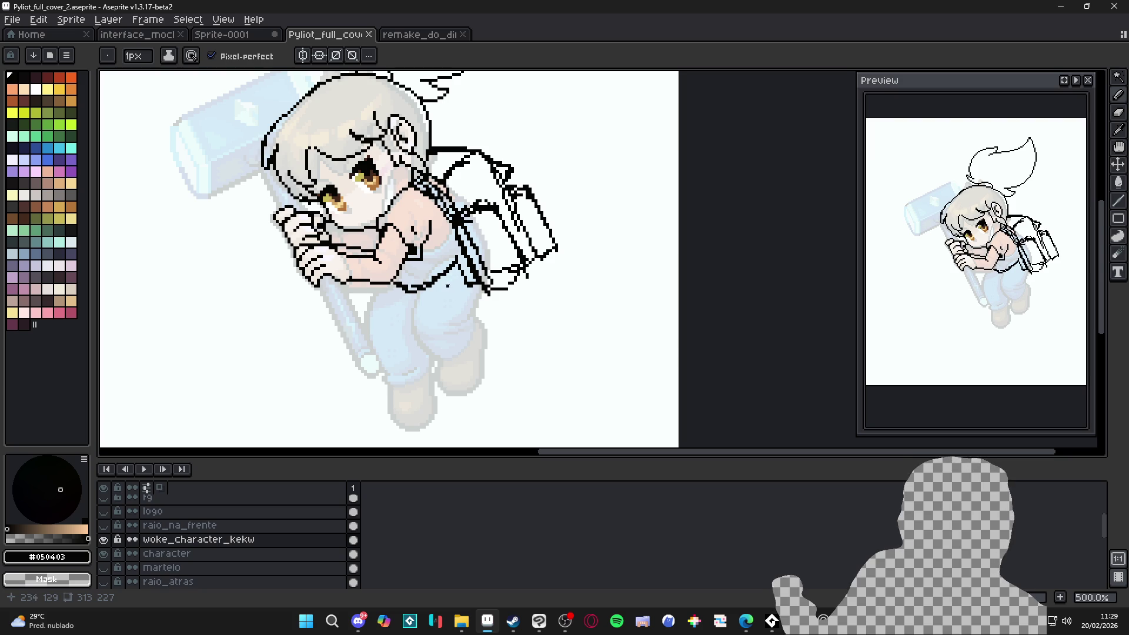
mouse_move(474, 313)
left_mouse_down()
mouse_move(459, 342)
mouse_move(414, 347)
mouse_move(440, 365)
mouse_move(479, 314)
mouse_move(496, 346)
mouse_move(458, 360)
mouse_move(478, 332)
left_mouse_up()
Step: Outline the feet and both edges of the leg beside the hammer handle
mouse_move(441, 384)
left_mouse_down()
mouse_move(438, 370)
mouse_move(436, 394)
mouse_move(456, 410)
left_mouse_up()
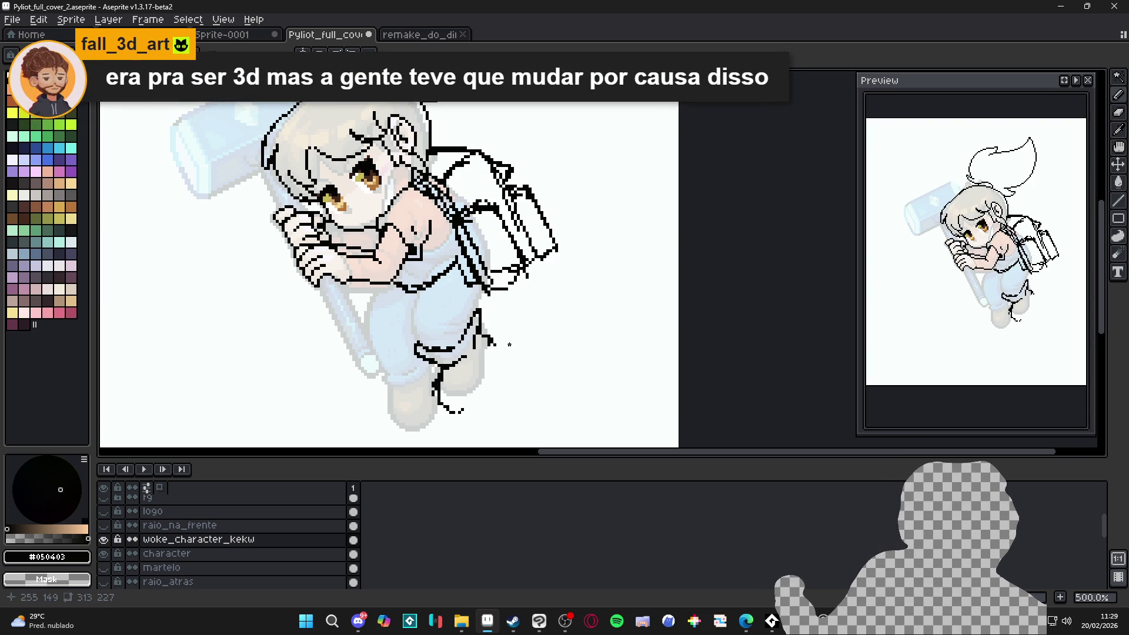
mouse_move(494, 341)
left_mouse_down()
mouse_move(478, 400)
mouse_move(443, 411)
mouse_move(461, 416)
mouse_move(490, 344)
left_mouse_up()
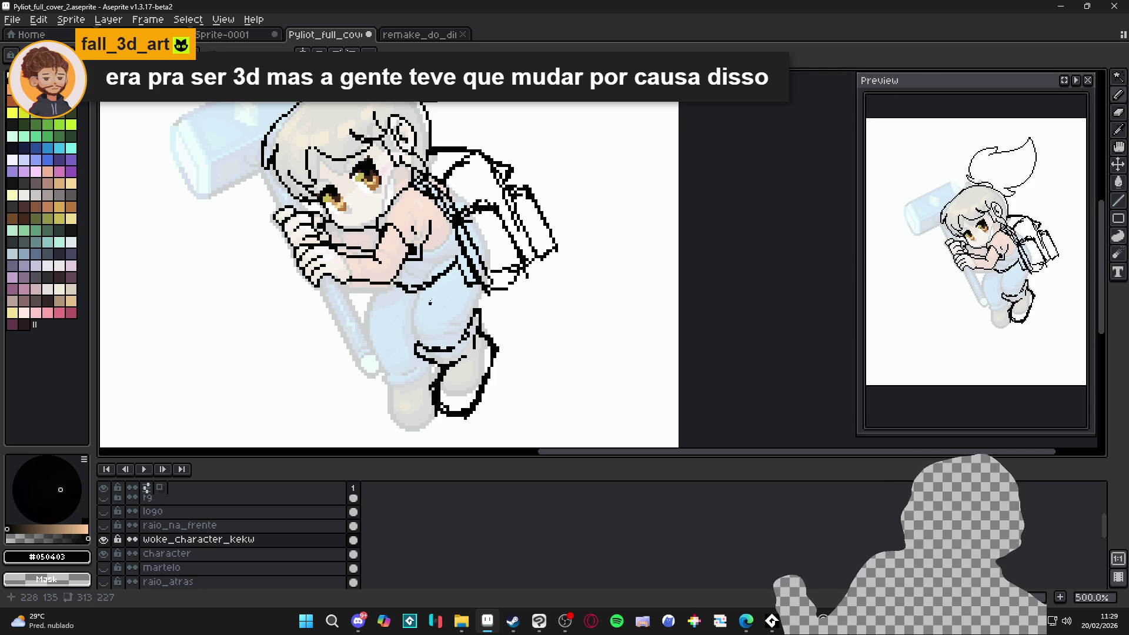
left_click_drag(422, 288, 413, 335)
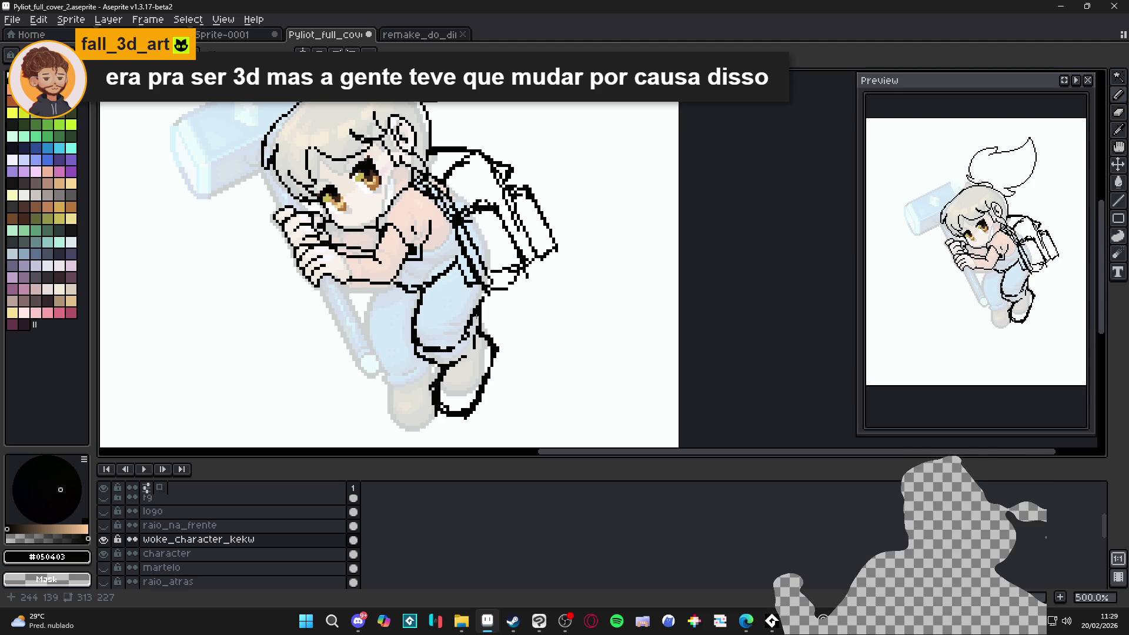
mouse_move(385, 287)
left_mouse_down()
mouse_move(365, 329)
mouse_move(372, 356)
mouse_move(400, 364)
mouse_move(371, 376)
mouse_move(399, 391)
mouse_move(398, 428)
left_mouse_up()
scroll(416, 400, "down", 2)
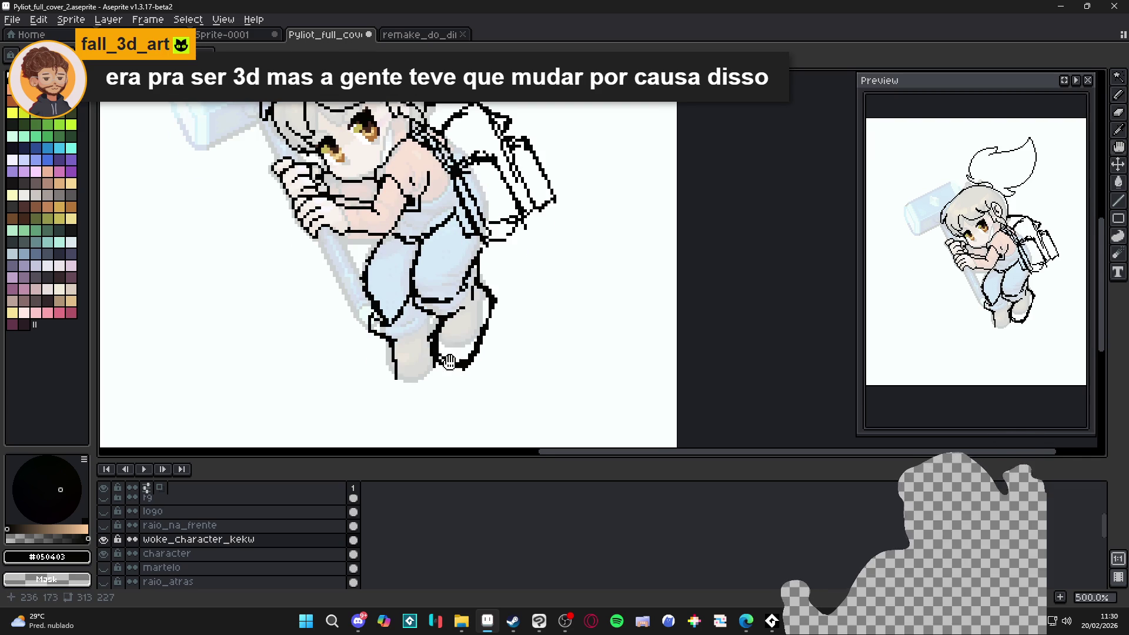
Step: Extend the boot outline, add a crease line near the knee, and zoom out to 400%
mouse_move(441, 365)
left_mouse_down()
mouse_move(414, 392)
mouse_move(396, 376)
left_mouse_up()
left_click_drag(423, 338, 433, 357)
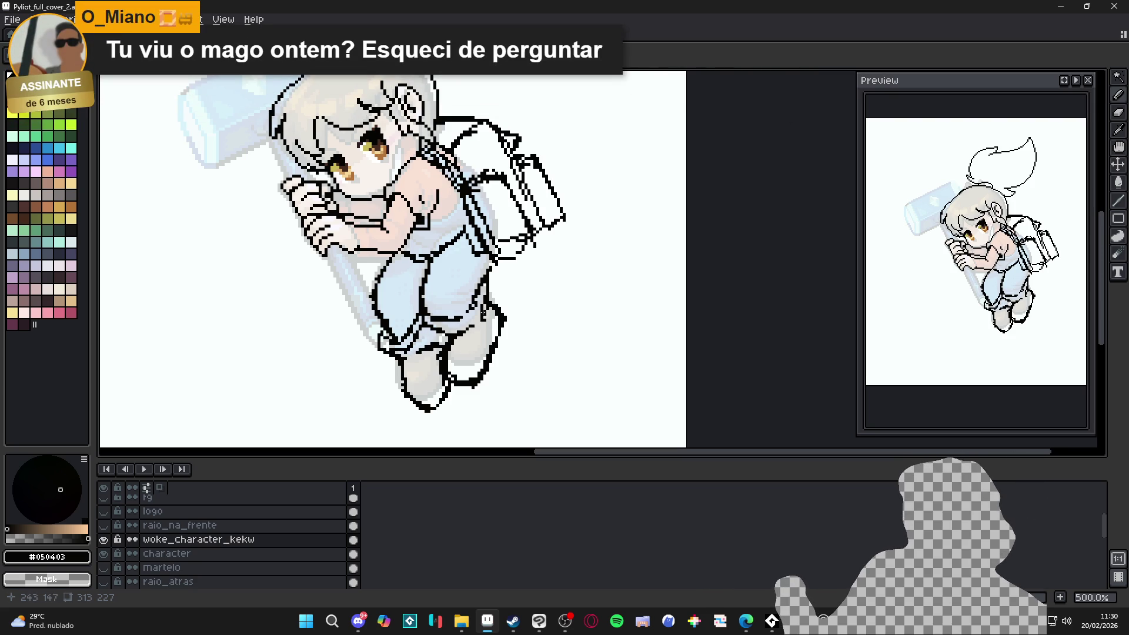
left_click_drag(438, 348, 419, 363)
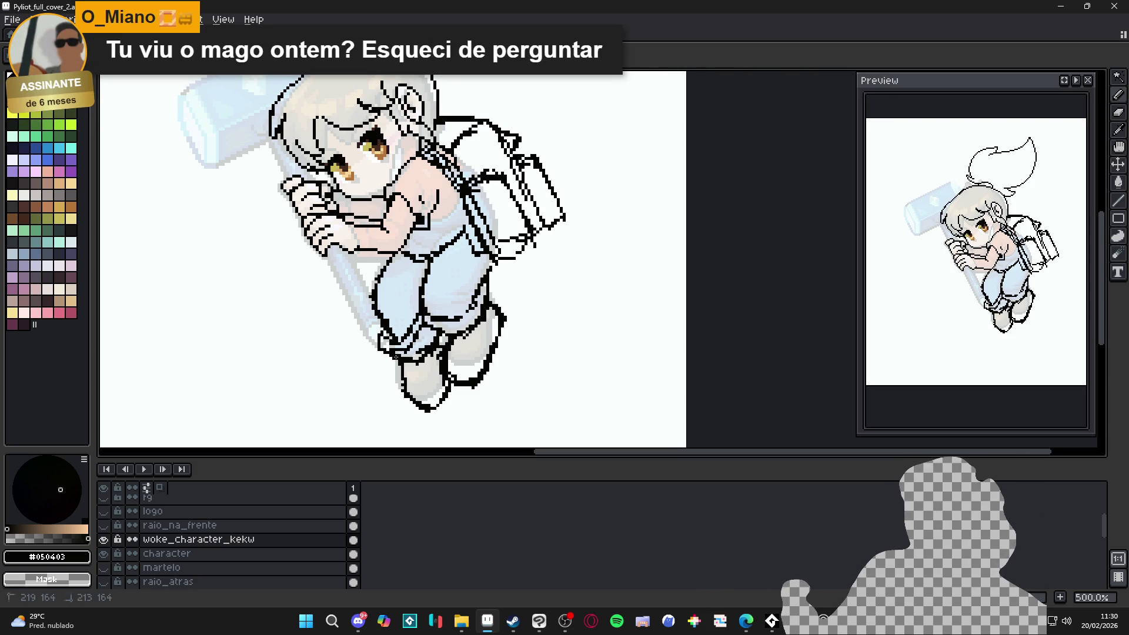
left_click_drag(543, 329, 549, 359)
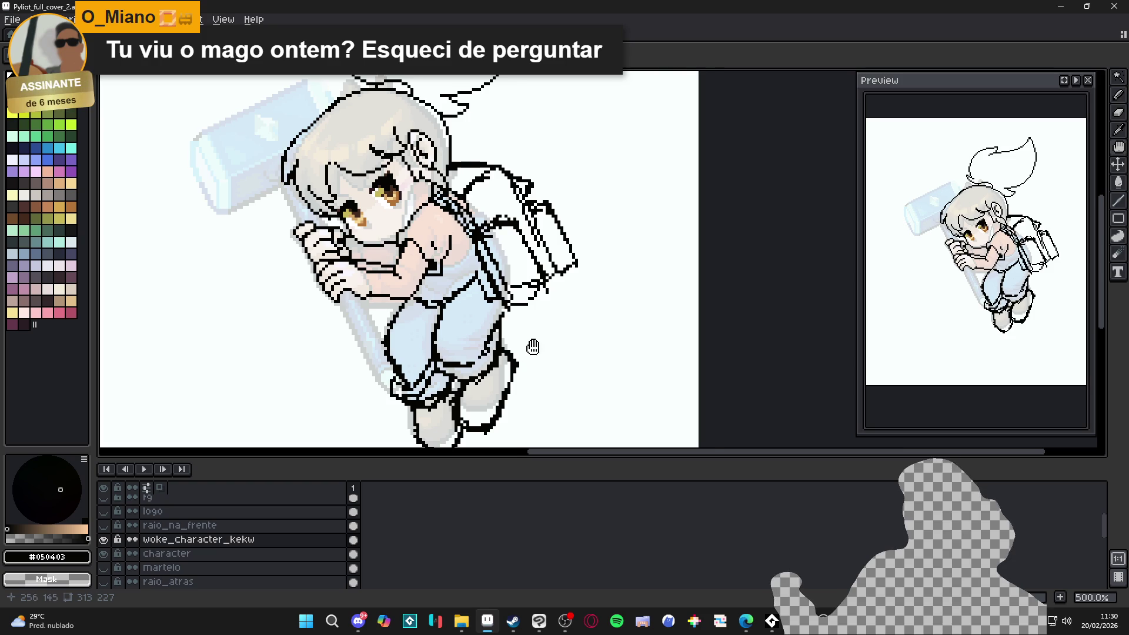
left_click_drag(532, 348, 547, 353)
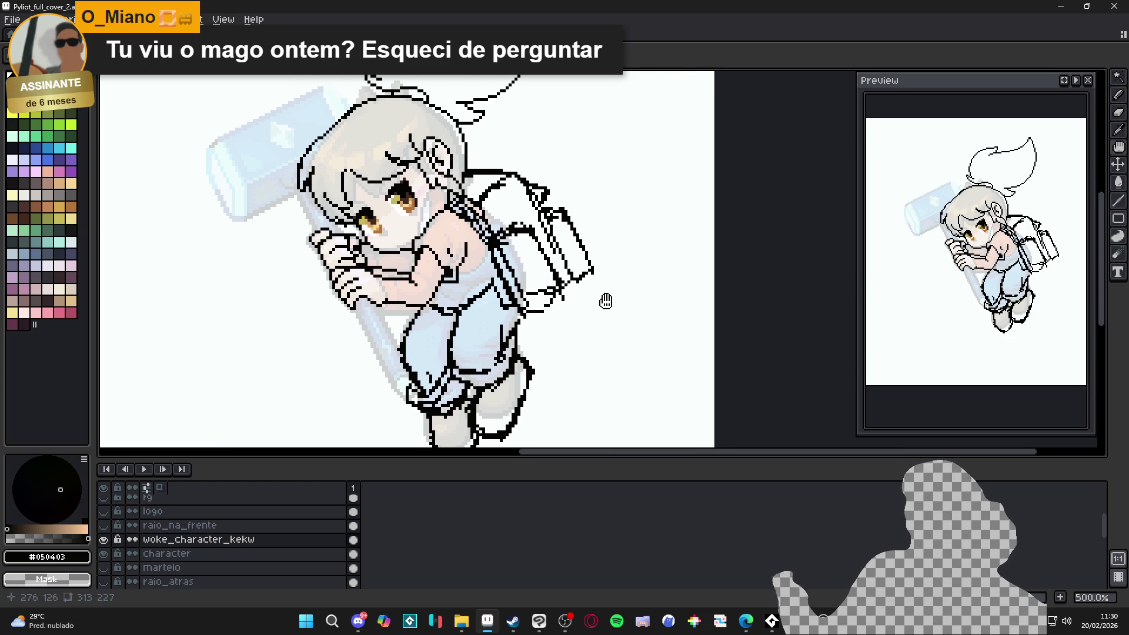
left_click_drag(607, 297, 594, 304)
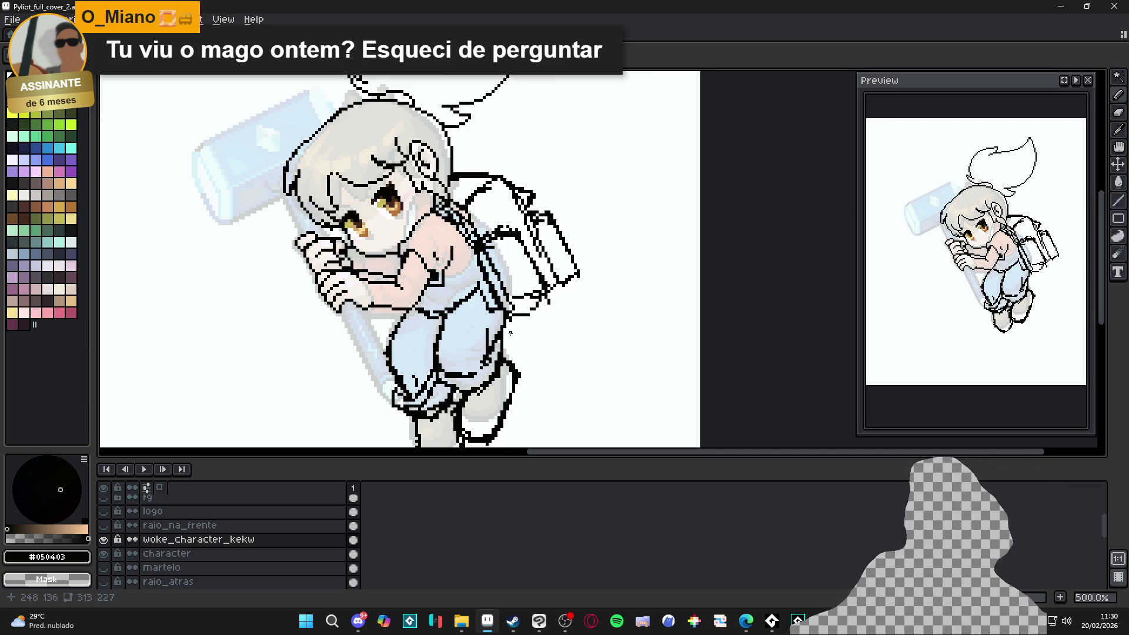
scroll(513, 333, "down", 2)
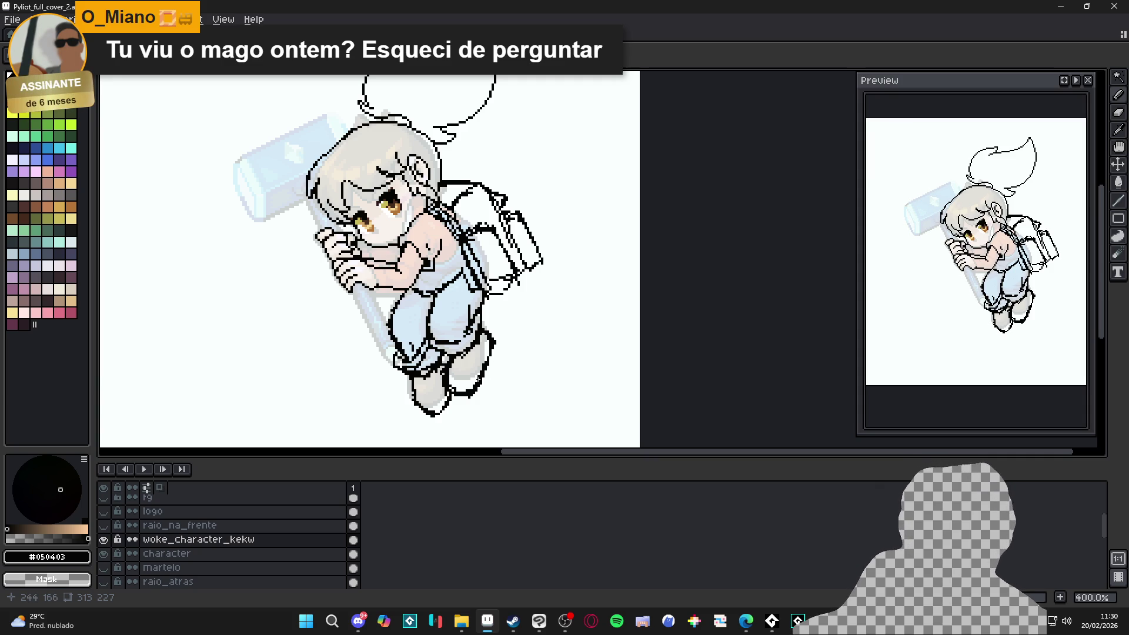
scroll(454, 371, "up", 1)
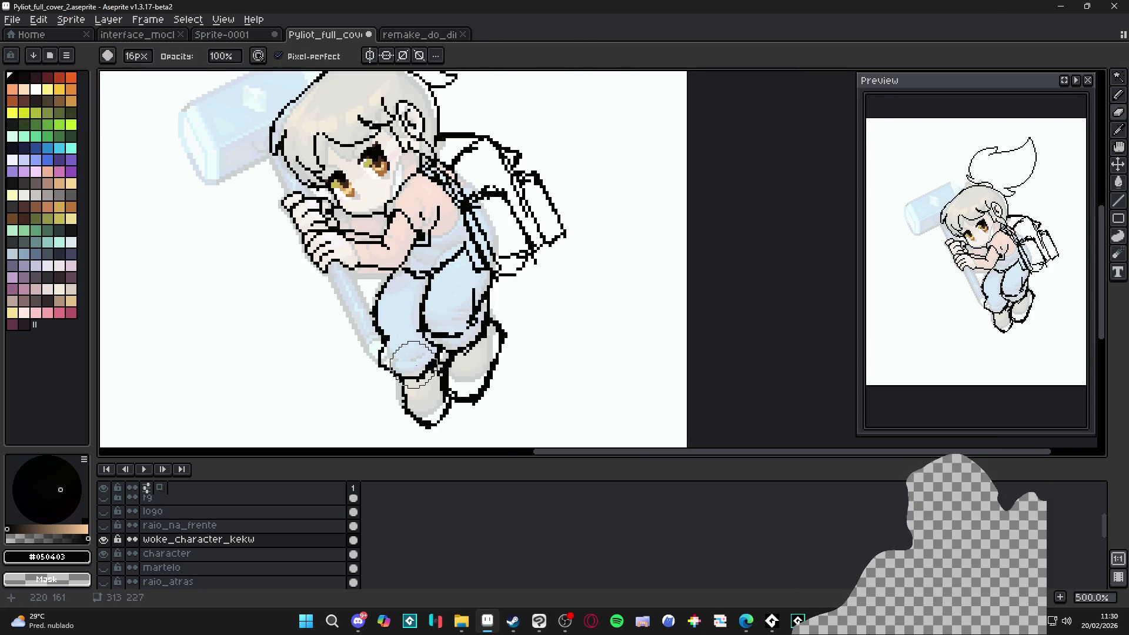
Step: Erase the old foot and lower-leg outline, then redraw the left leg and inner leg lines
mouse_move(423, 380)
left_mouse_down()
mouse_move(428, 411)
mouse_move(411, 406)
mouse_move(388, 332)
mouse_move(369, 356)
left_mouse_up()
key("b")
mouse_move(375, 309)
left_mouse_down()
mouse_move(361, 371)
mouse_move(419, 332)
mouse_move(394, 370)
left_mouse_up()
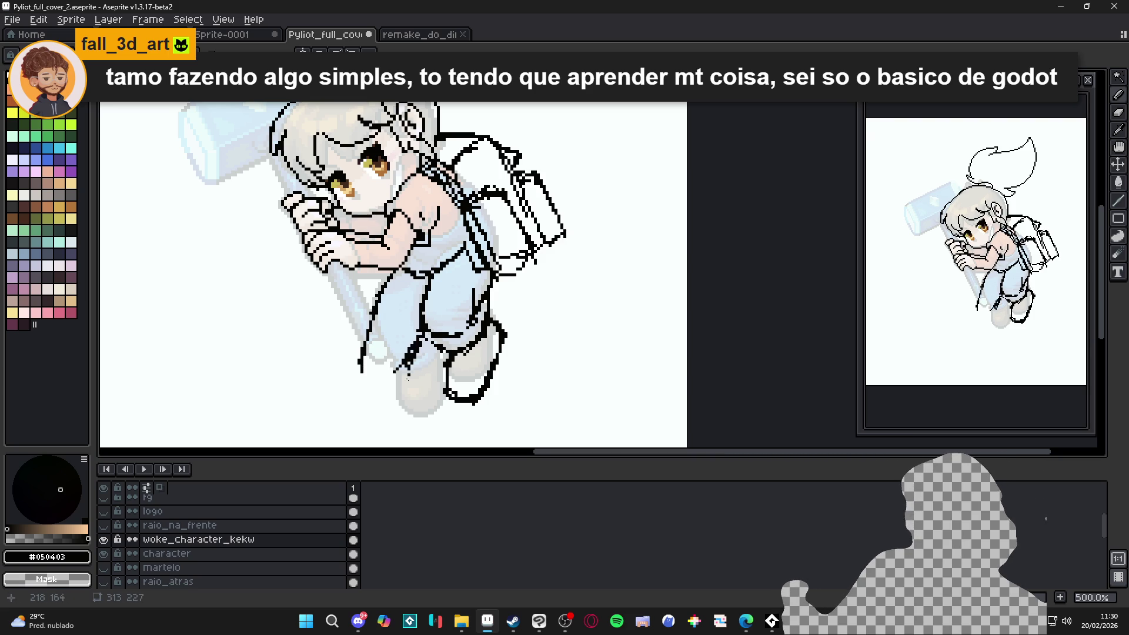
key("ctrl+z")
key("ctrl+z")
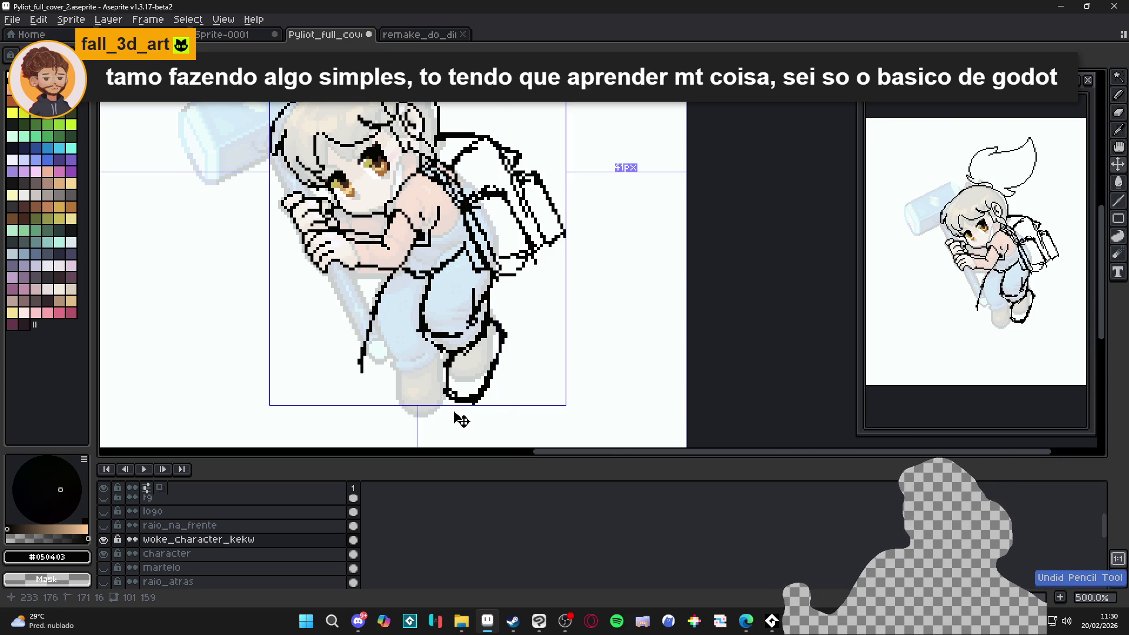
key("ctrl+z")
left_click_drag(380, 310, 368, 381)
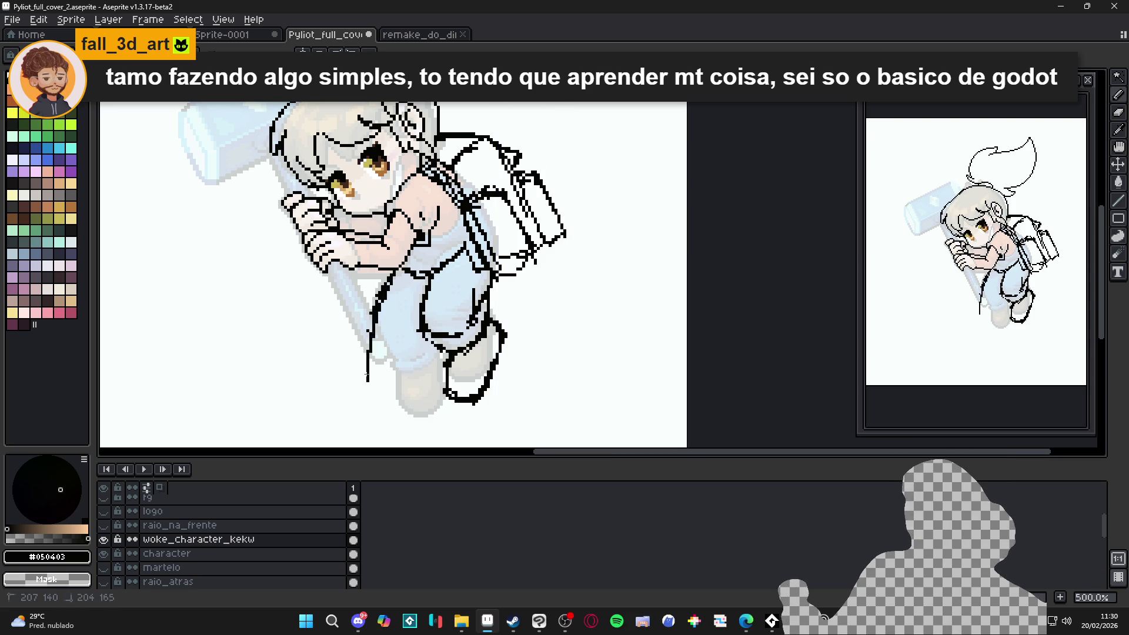
mouse_move(425, 337)
left_mouse_down()
mouse_move(409, 388)
mouse_move(326, 394)
mouse_move(360, 373)
mouse_move(376, 391)
mouse_move(382, 369)
mouse_move(407, 369)
mouse_move(368, 371)
mouse_move(390, 363)
left_mouse_up()
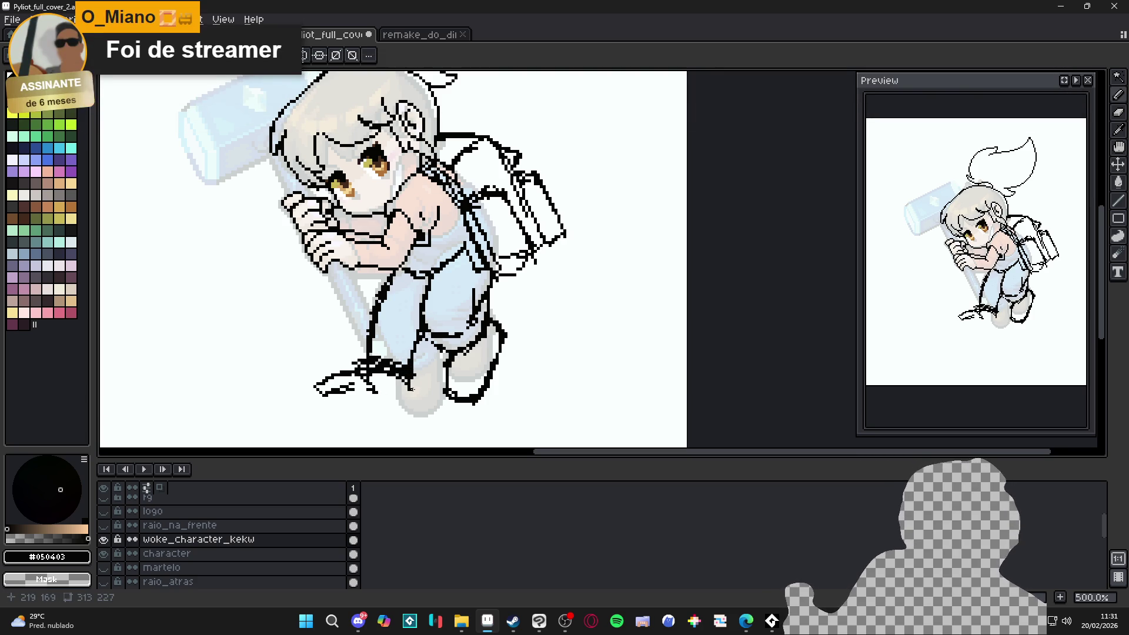
Step: Draw the leg down to the shoe and its sole, undoing and retrying the lower-leg strokes
left_click_drag(413, 375, 410, 409)
mouse_move(324, 394)
left_mouse_down()
mouse_move(407, 410)
mouse_move(374, 401)
mouse_move(376, 415)
mouse_move(406, 415)
mouse_move(371, 421)
mouse_move(410, 424)
left_mouse_up()
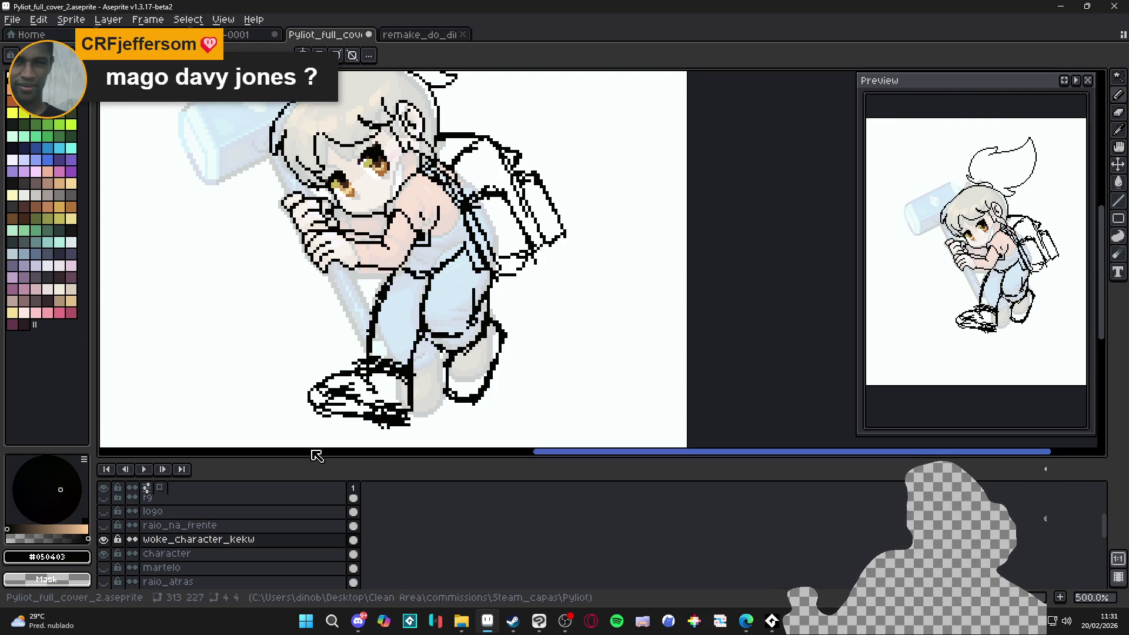
key("ctrl+z")
key("ctrl+z")
key("ctrl+z")
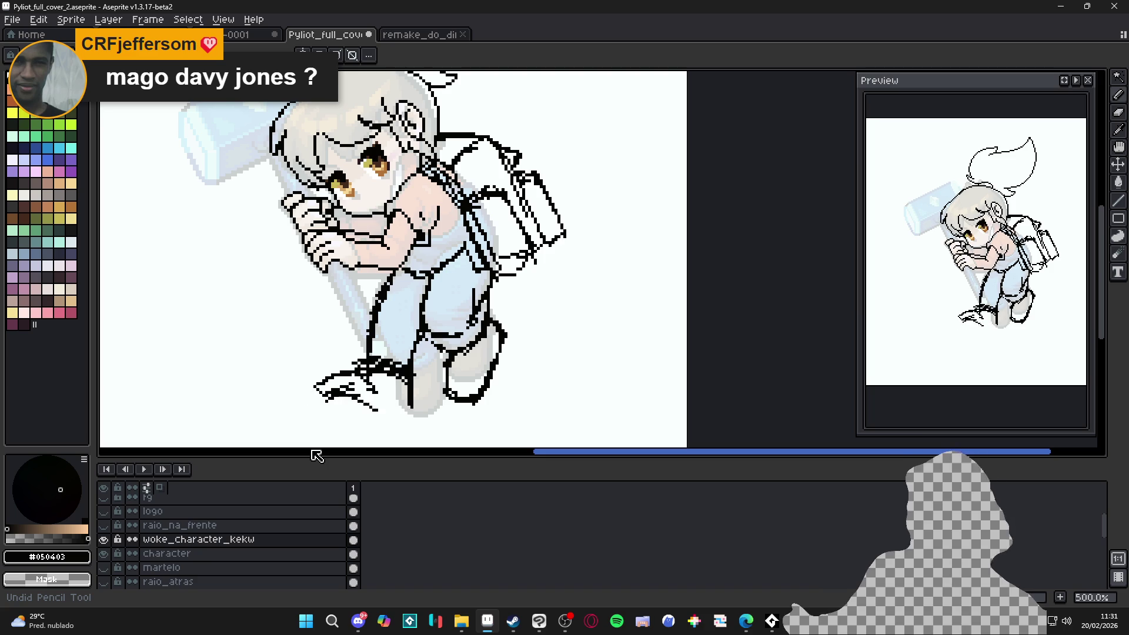
key("ctrl+z")
key("ctrl+z")
key("ctrl+z")
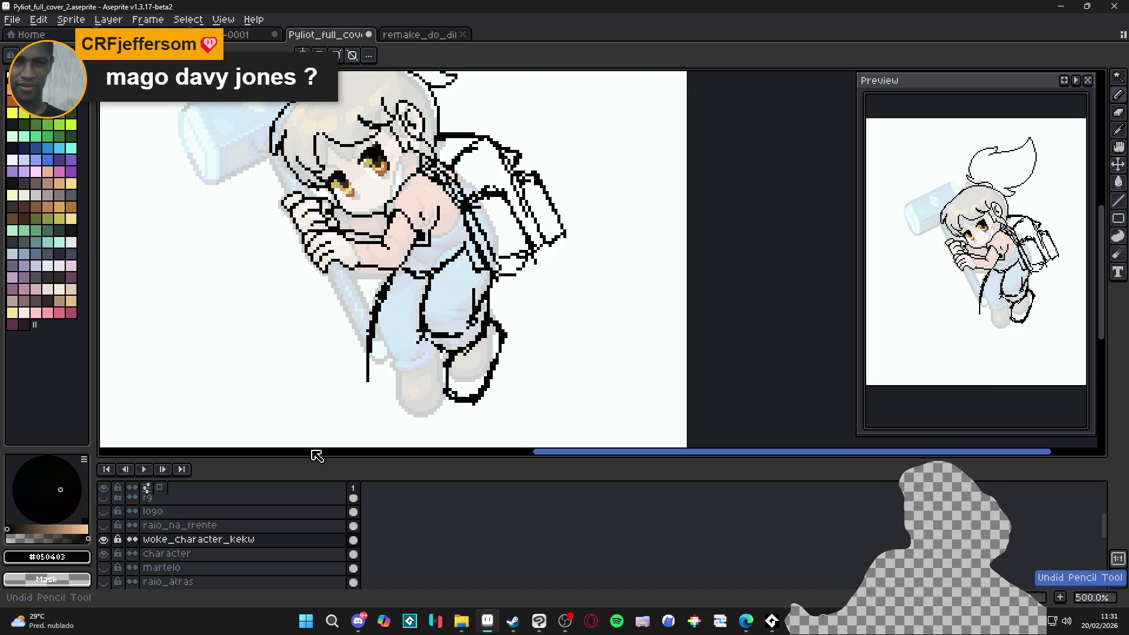
key("ctrl+z")
mouse_move(376, 325)
left_mouse_down()
mouse_move(385, 349)
mouse_move(432, 347)
mouse_move(421, 386)
mouse_move(441, 393)
left_mouse_up()
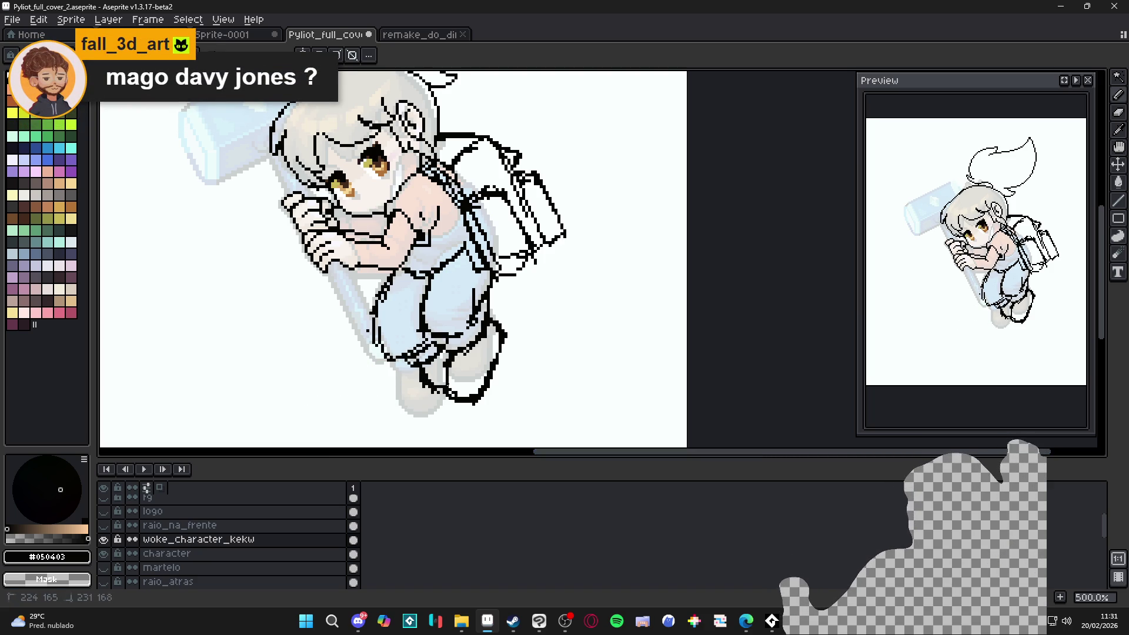
key("ctrl+z")
key("ctrl+z")
key("ctrl+z")
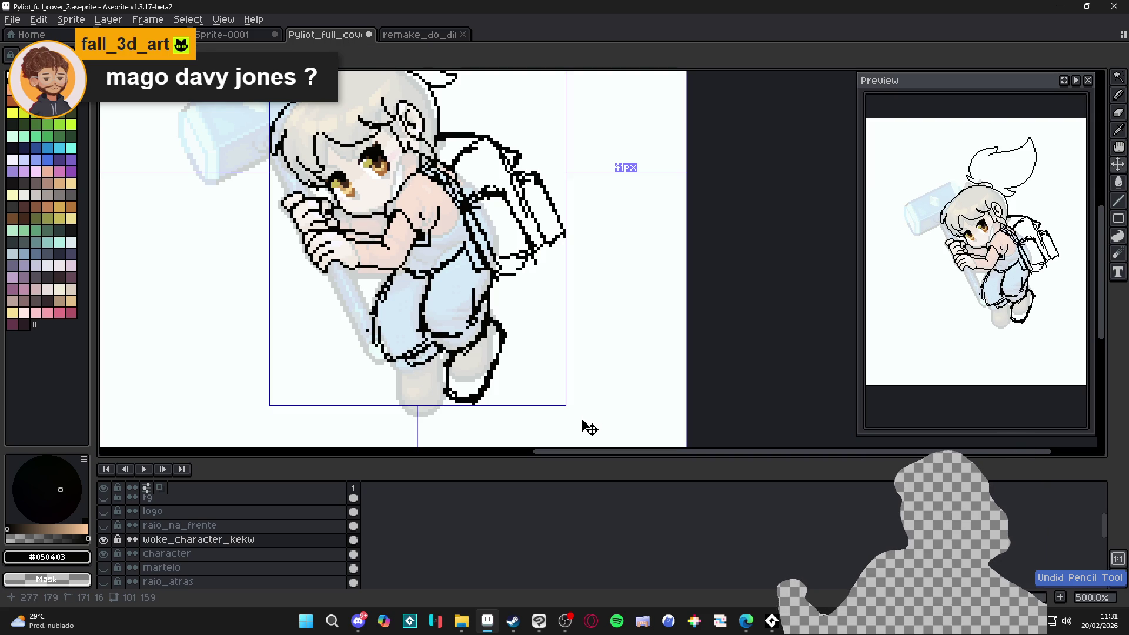
key("ctrl+z")
key("ctrl+z")
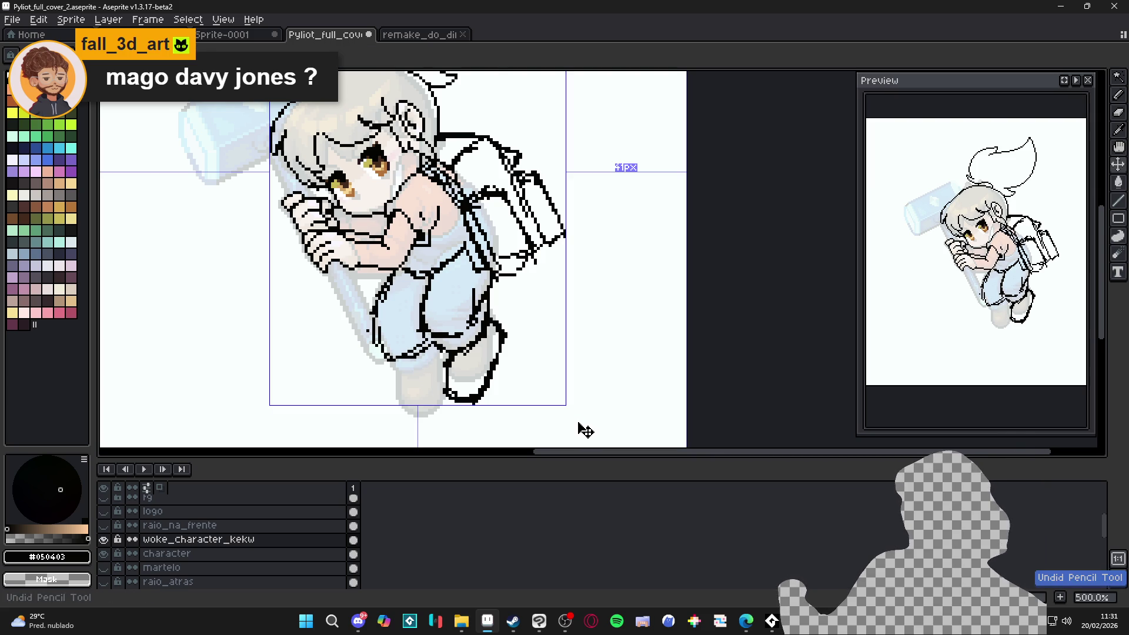
mouse_move(376, 333)
left_mouse_down()
mouse_move(380, 347)
mouse_move(419, 350)
mouse_move(410, 351)
mouse_move(445, 383)
left_mouse_up()
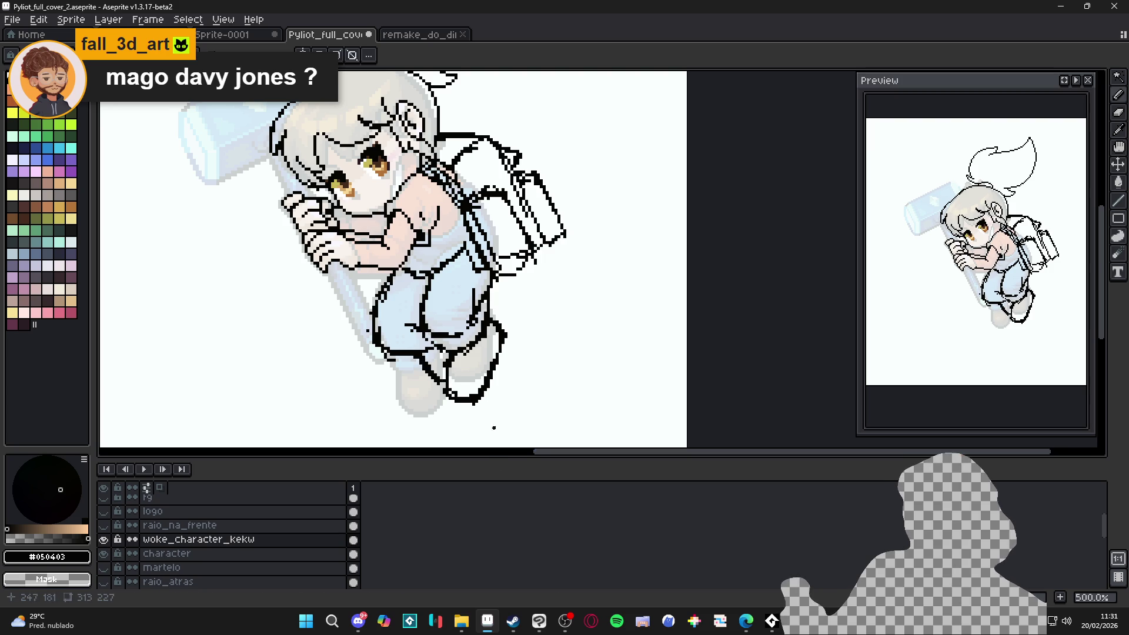
scroll(512, 433, "down", 2)
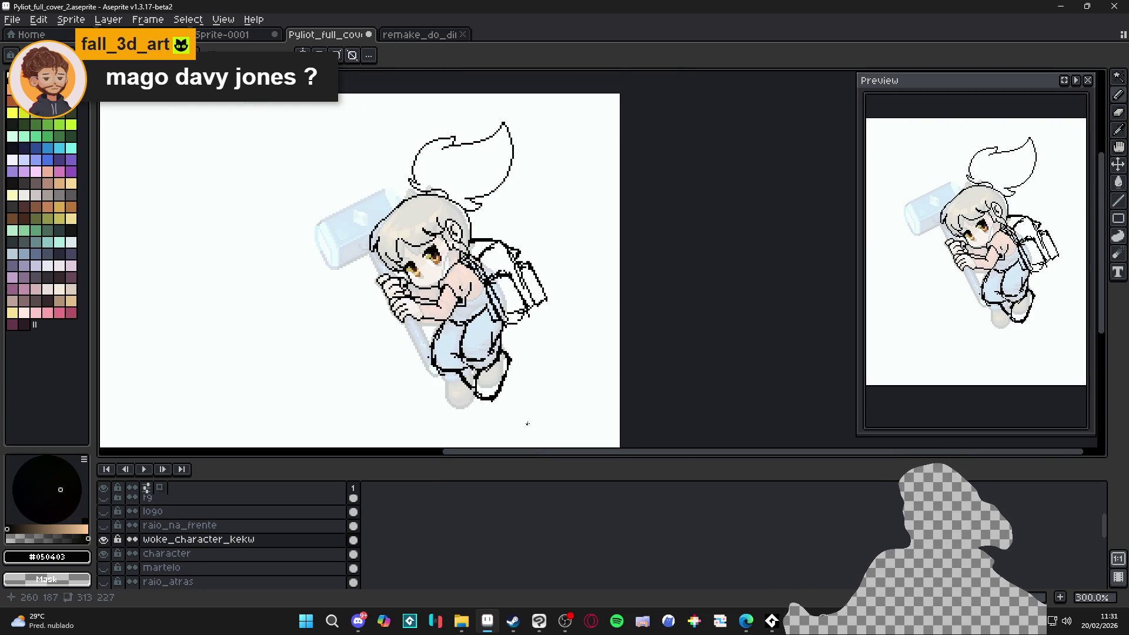
key("ctrl+z")
key("ctrl+z")
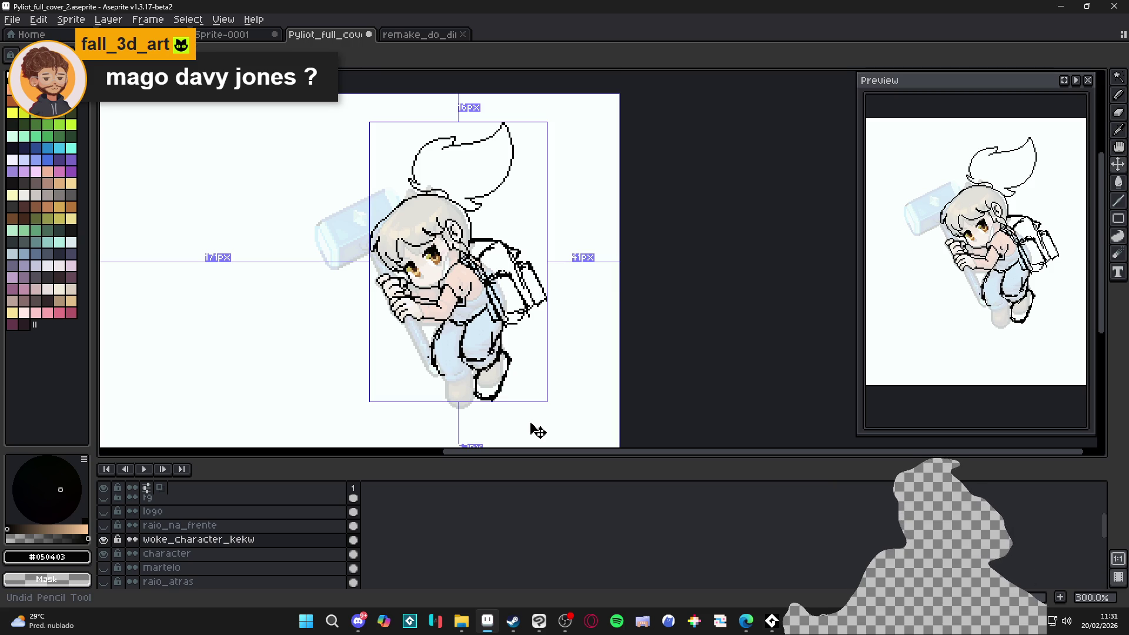
scroll(517, 388, "up", 2)
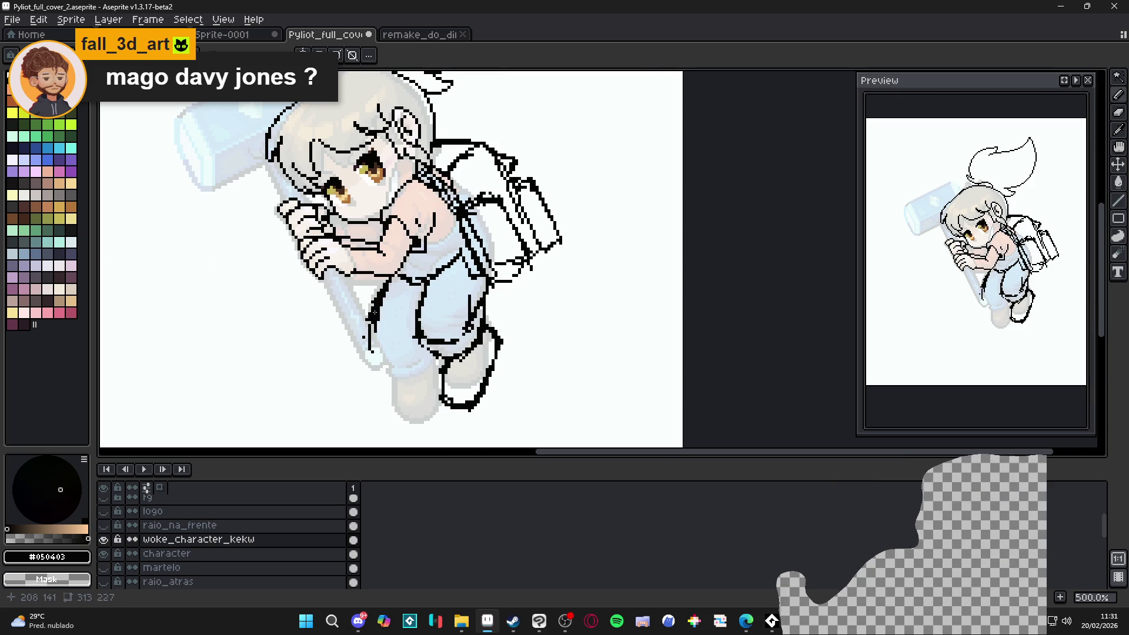
Step: Undo the last erase, restore the removed leg outline strokes, and save the drawing
key("ctrl+z")
key("ctrl+y")
key("ctrl+s")
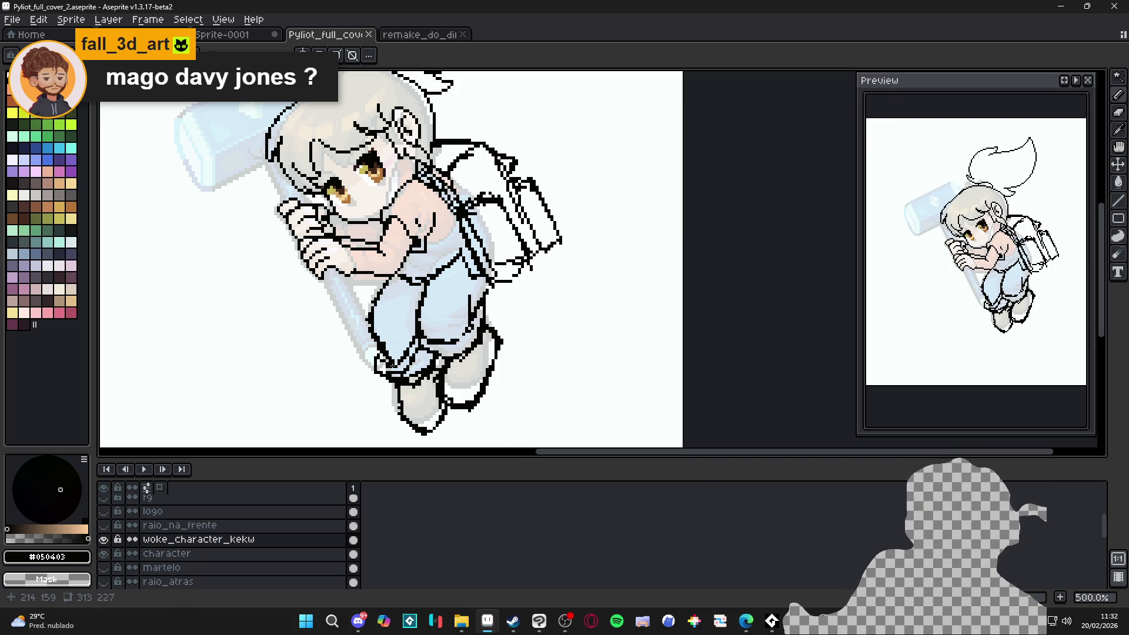
Step: Outline the girl's foot and the back leg in black
mouse_move(432, 410)
left_mouse_down()
mouse_move(441, 419)
mouse_move(423, 428)
left_mouse_up()
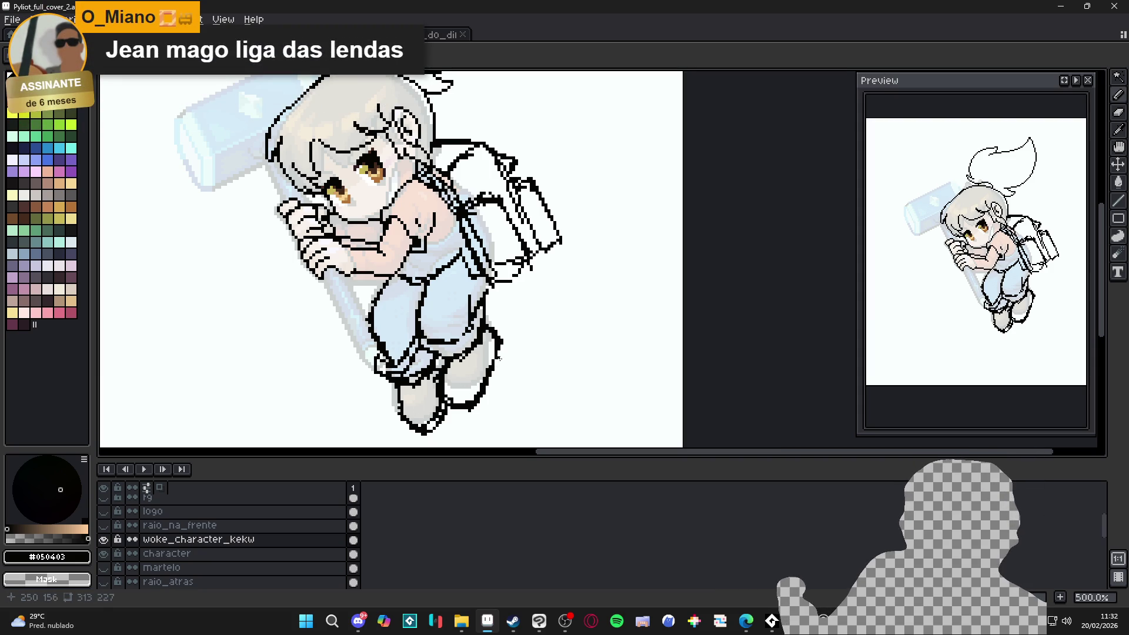
mouse_move(500, 345)
left_mouse_down()
mouse_move(483, 406)
mouse_move(452, 409)
left_mouse_up()
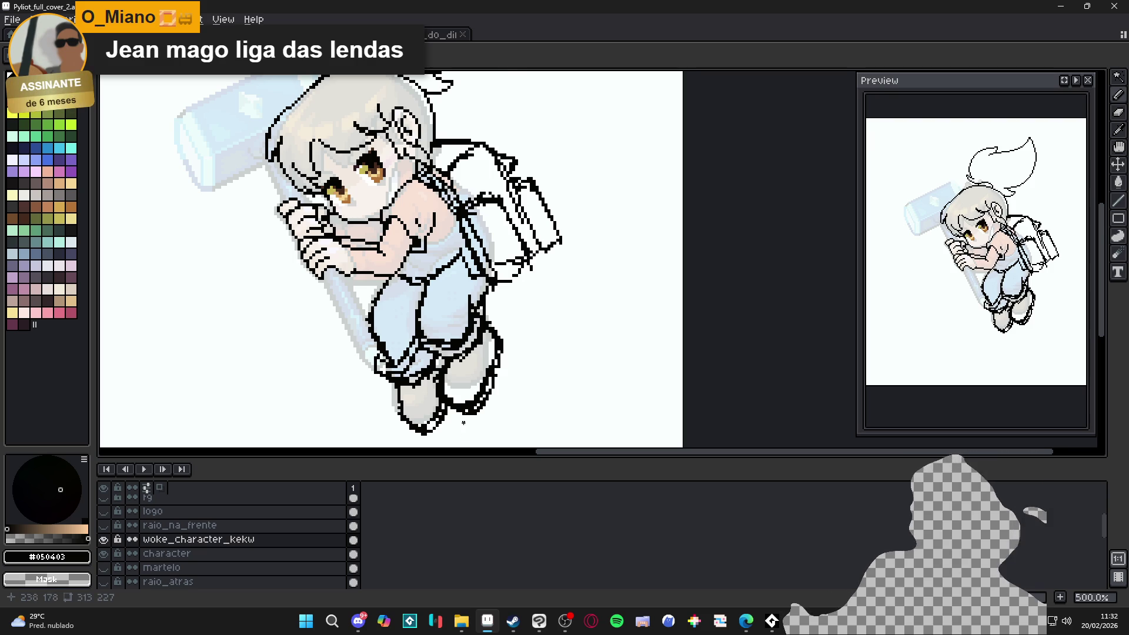
scroll(474, 317, "down", 2)
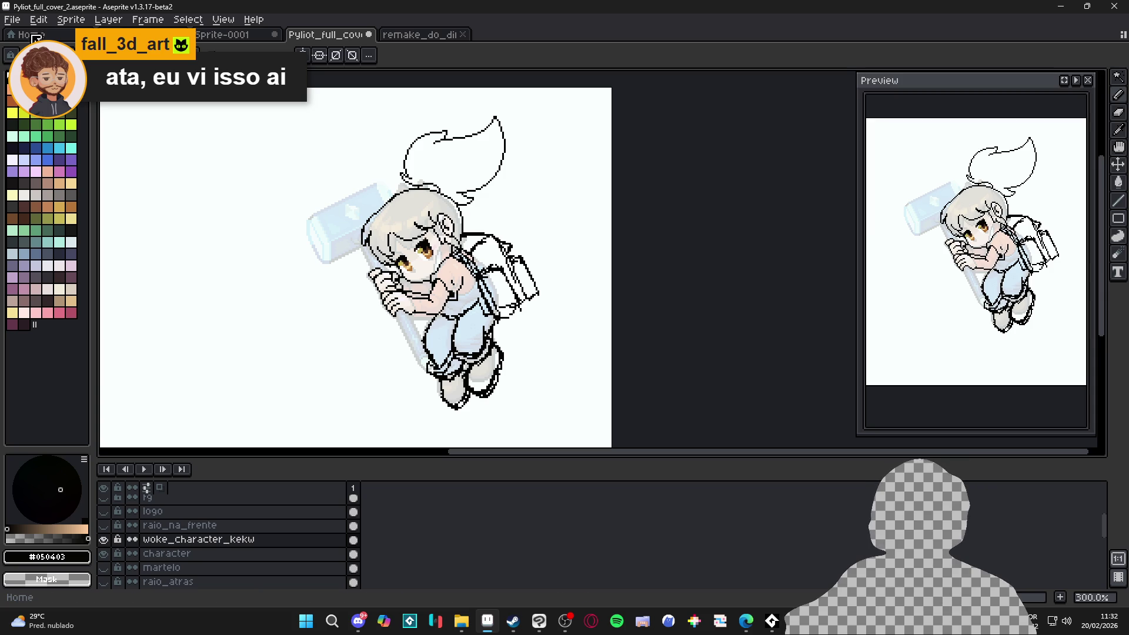
Step: Add short black line details down the girl's arm, then save the drawing
scroll(434, 293, "up", 3)
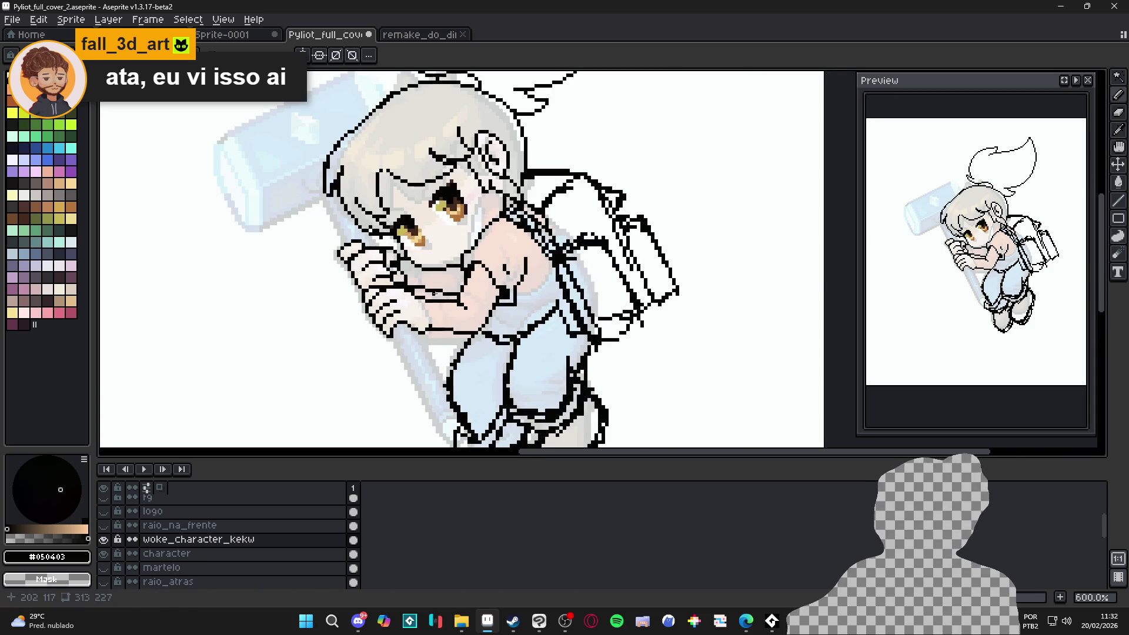
mouse_move(438, 301)
left_mouse_down()
mouse_move(445, 318)
mouse_move(432, 333)
mouse_move(432, 299)
left_mouse_up()
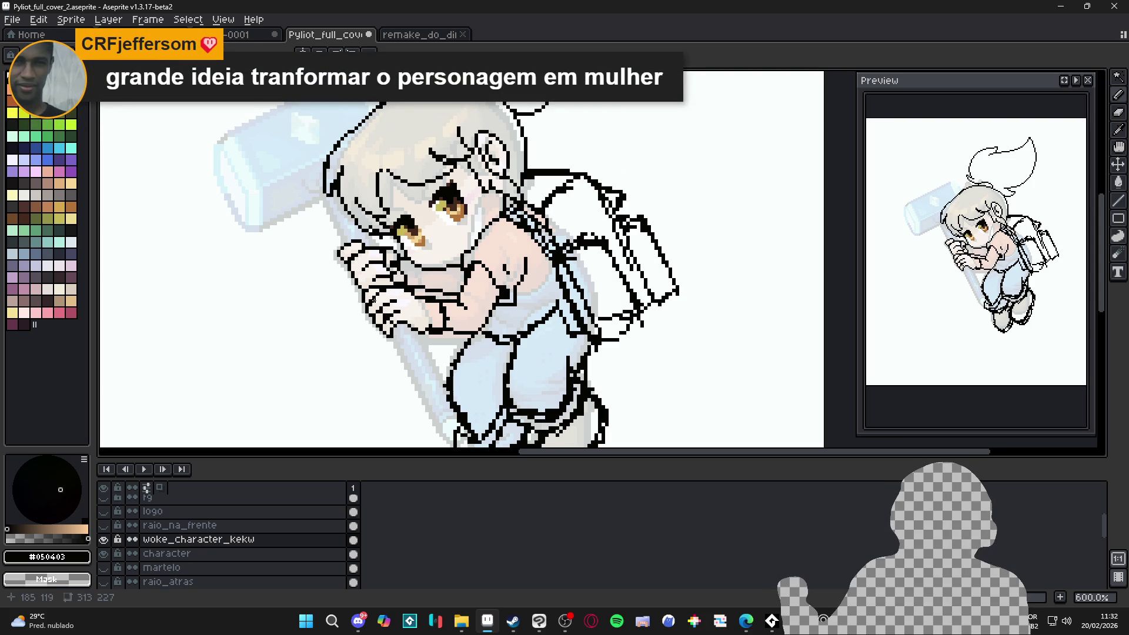
scroll(429, 249, "up", 2)
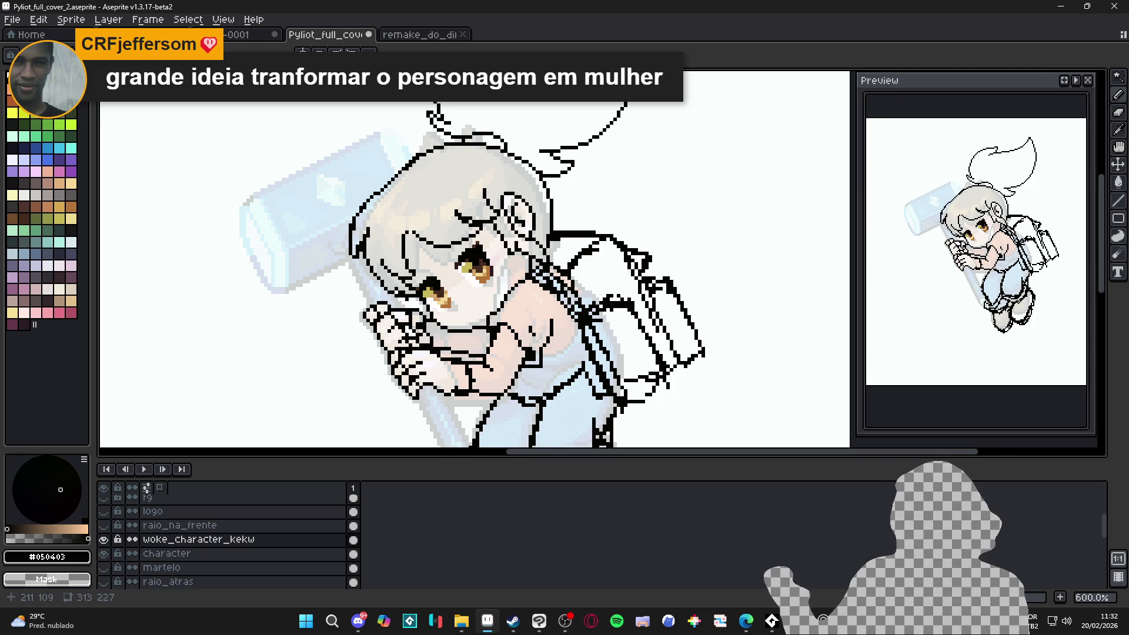
left_click_drag(439, 327, 441, 345)
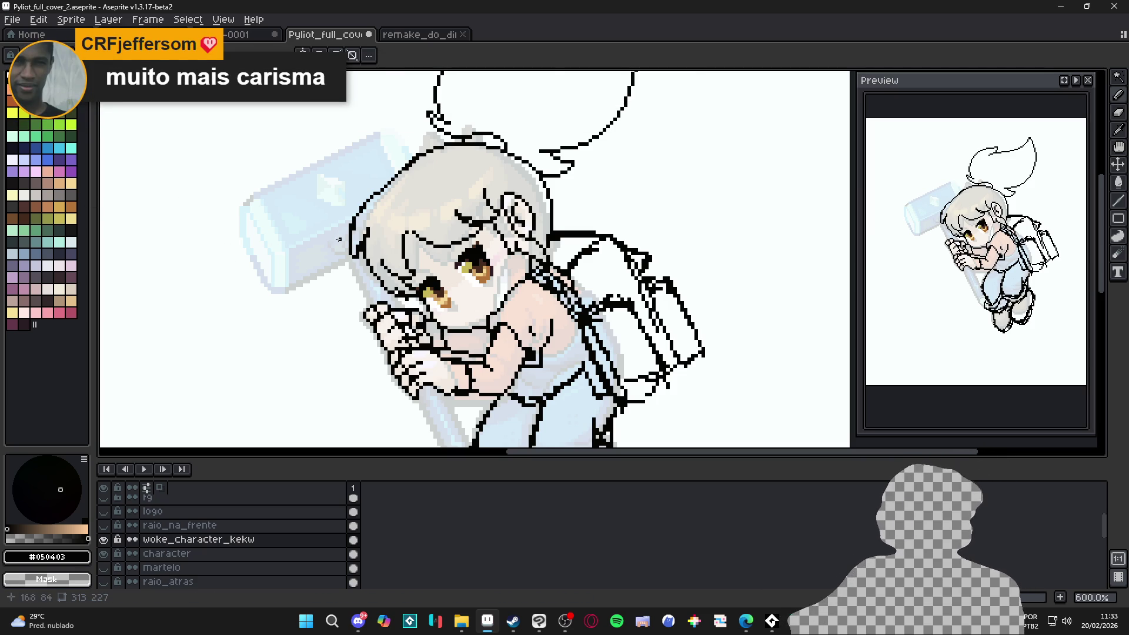
scroll(339, 240, "down", 3)
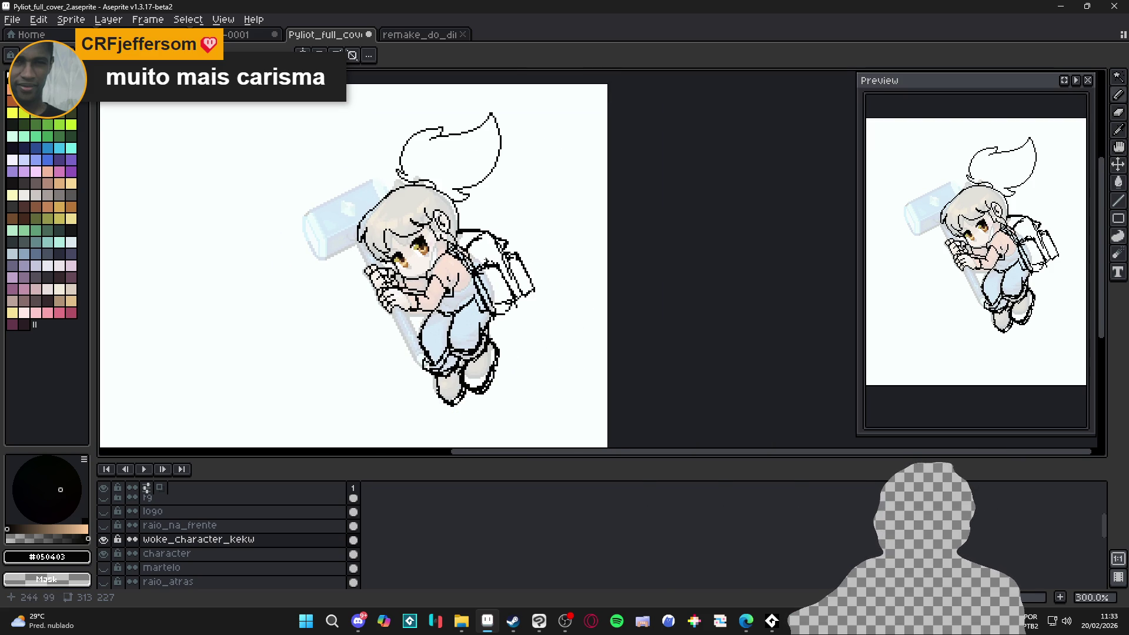
scroll(476, 256, "up", 2)
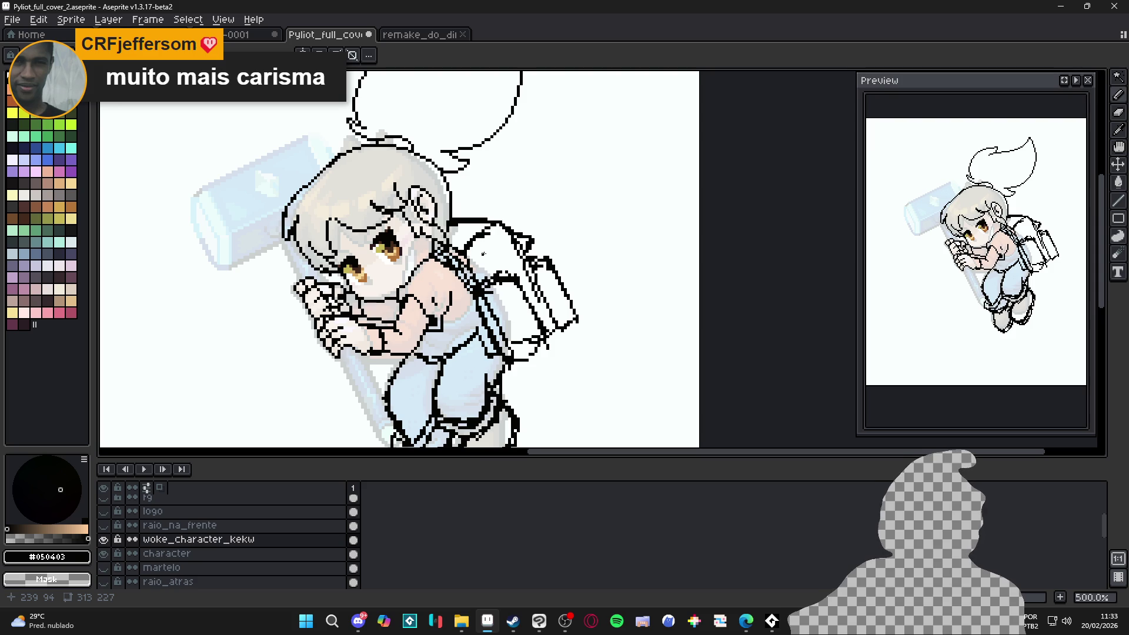
scroll(480, 260, "down", 2)
key("ctrl+s")
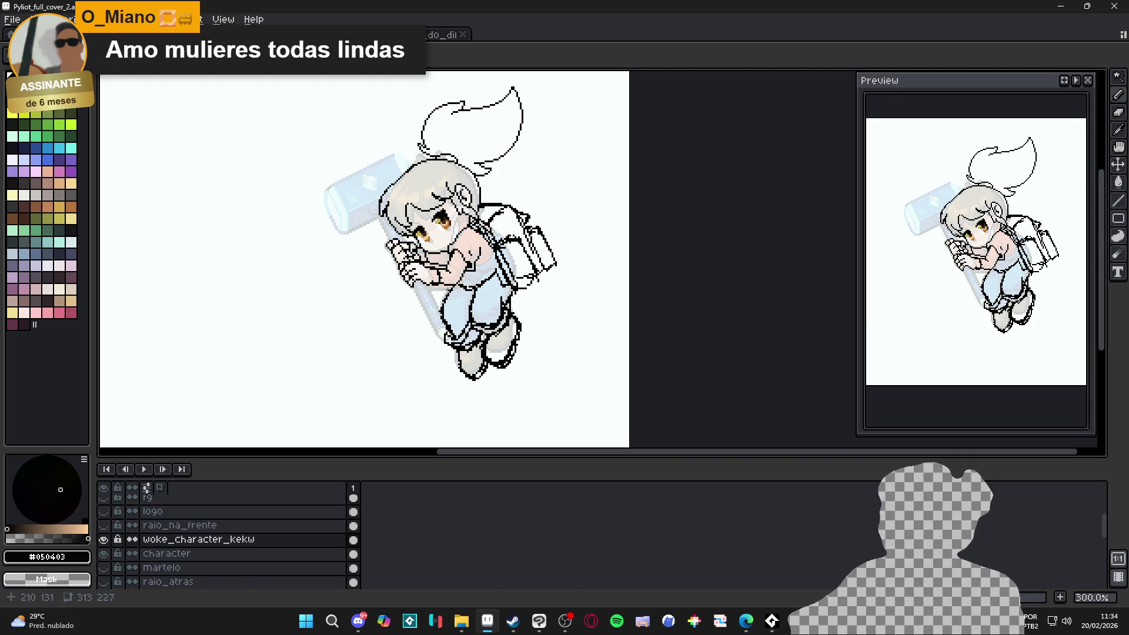
scroll(511, 257, "up", 3)
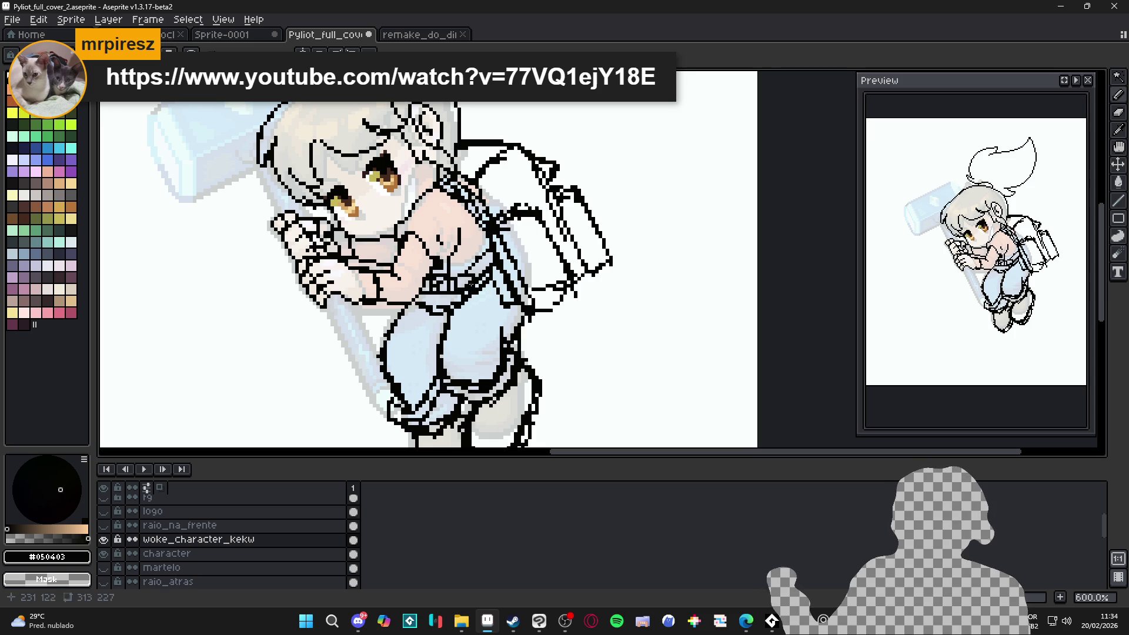
Step: Pencil a short black row of pixels across the belt at the girl's waist
key("ctrl")
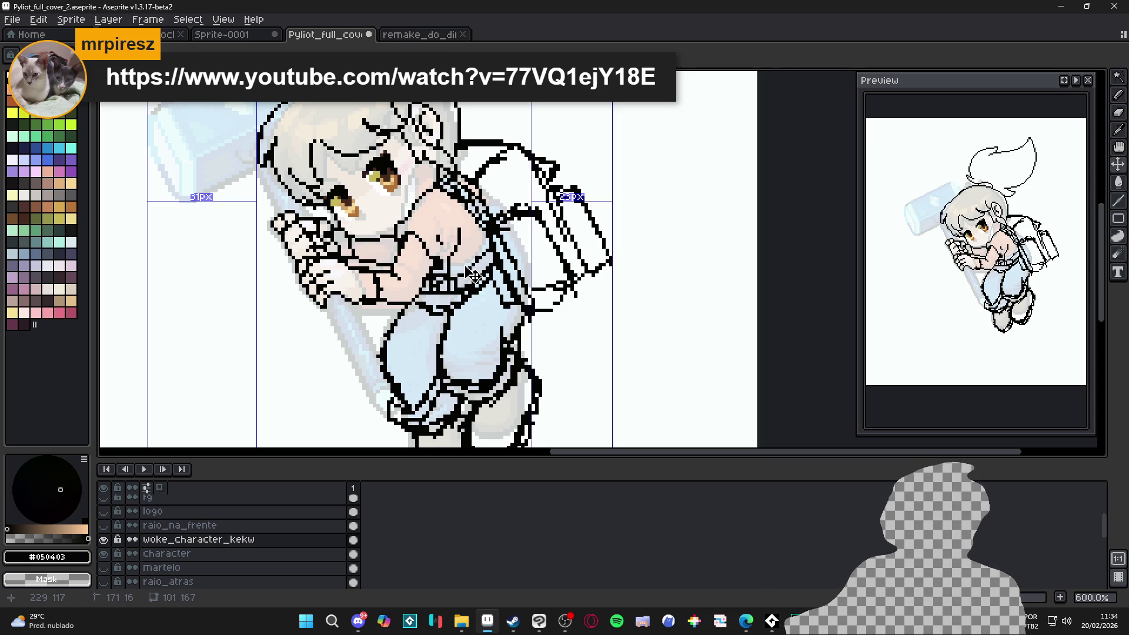
scroll(465, 283, "up", 4)
scroll(489, 290, "down", 3)
scroll(485, 287, "up", 3)
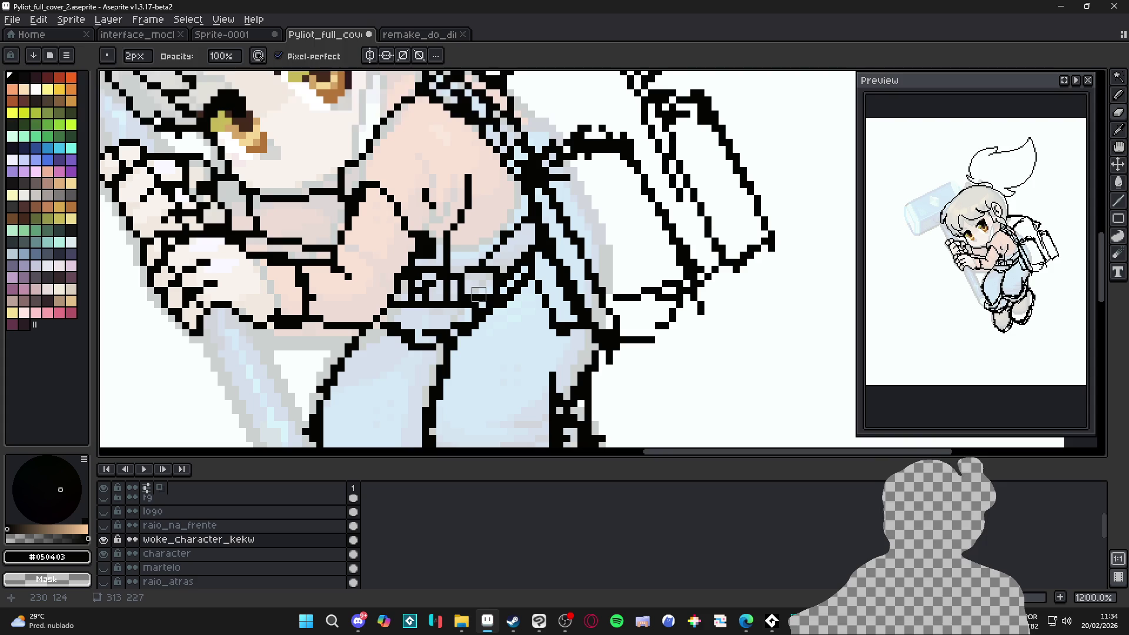
left_click_drag(467, 276, 486, 276)
Step: Switch to the web browser and start the Silent Planet trailer playing
scroll(497, 270, "down", 3)
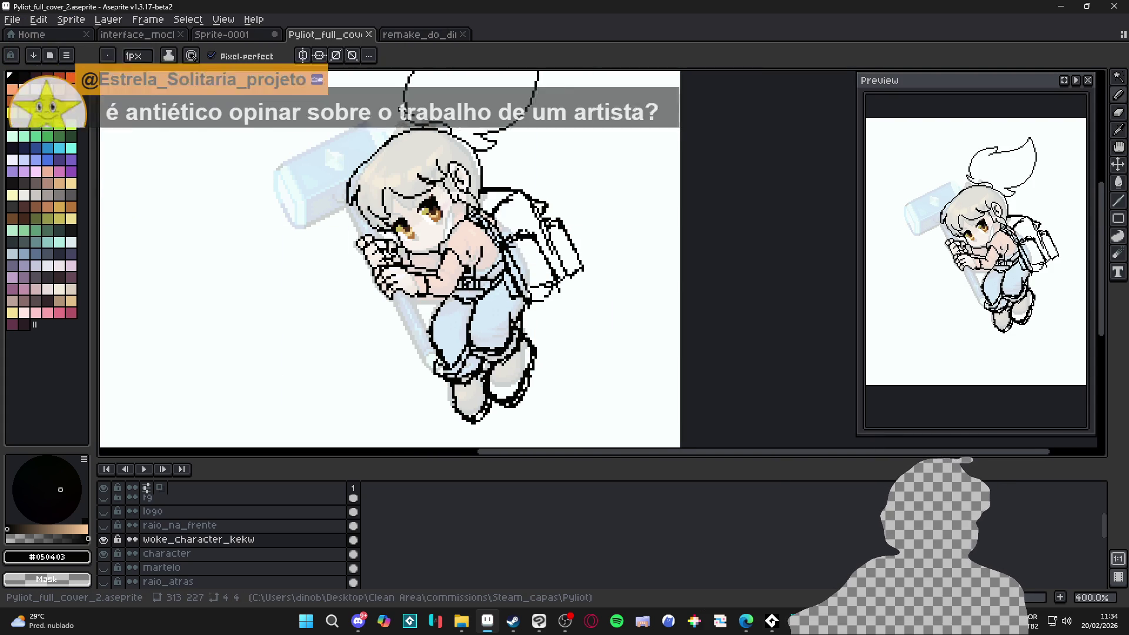
key("alt+Tab")
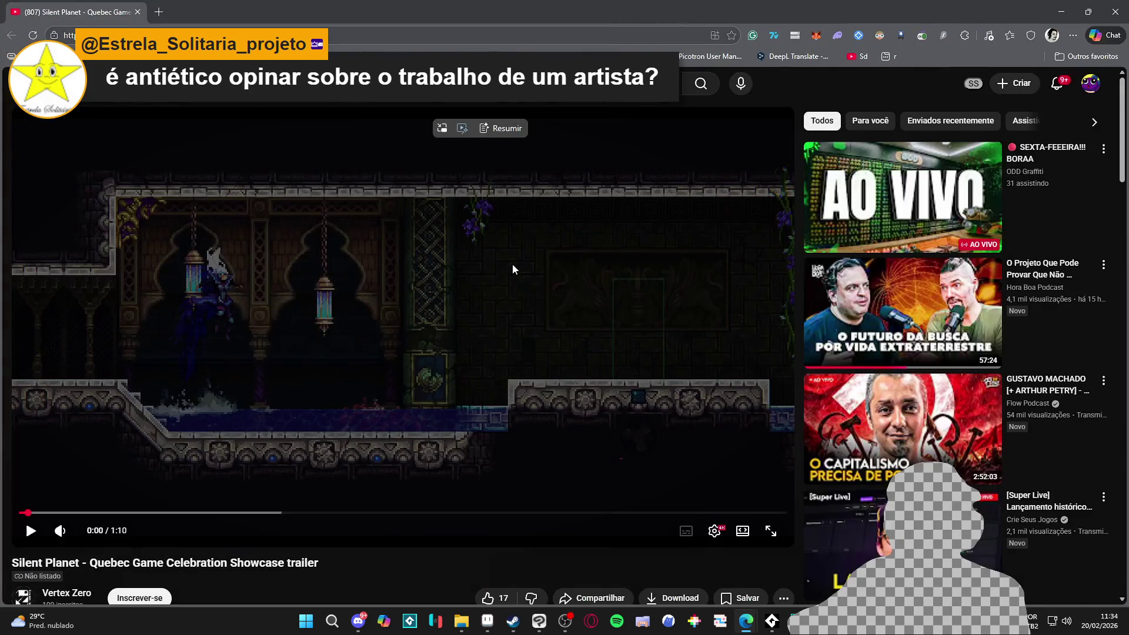
left_click(430, 426)
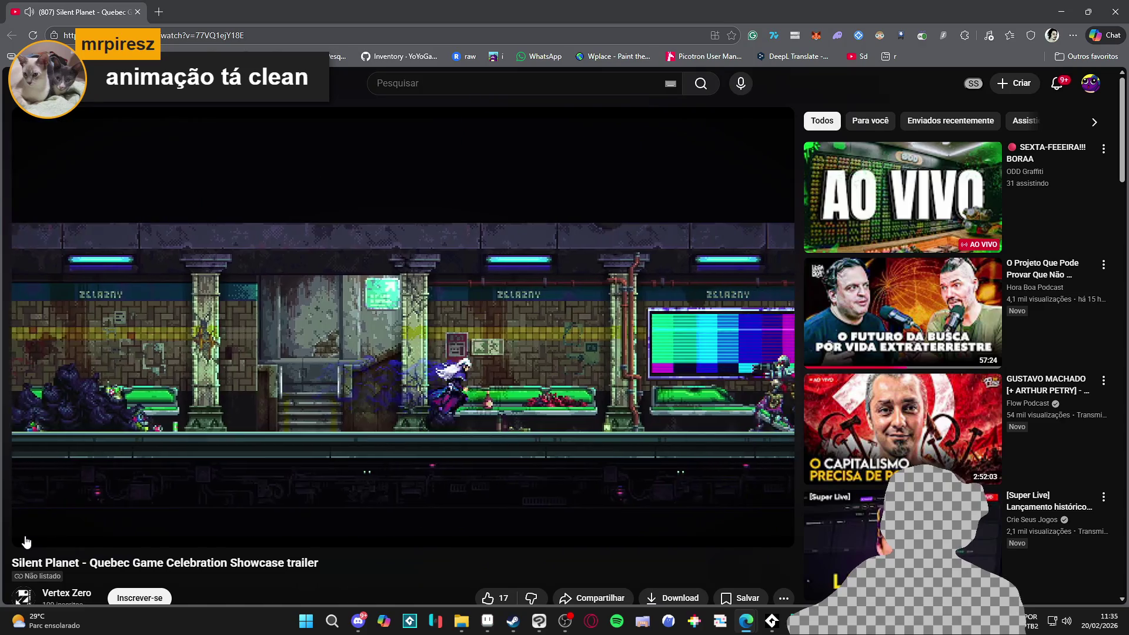
Step: Like the Silent Planet trailer on YouTube, then return to the Aseprite drawing
mouse_move(26, 542)
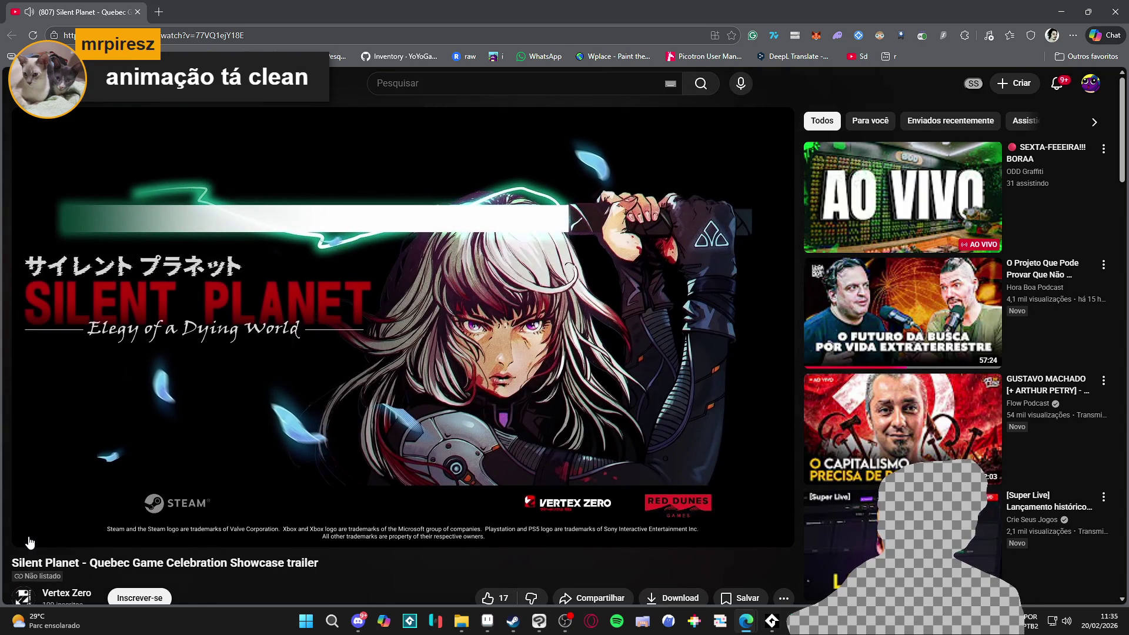
scroll(376, 473, "down", 2)
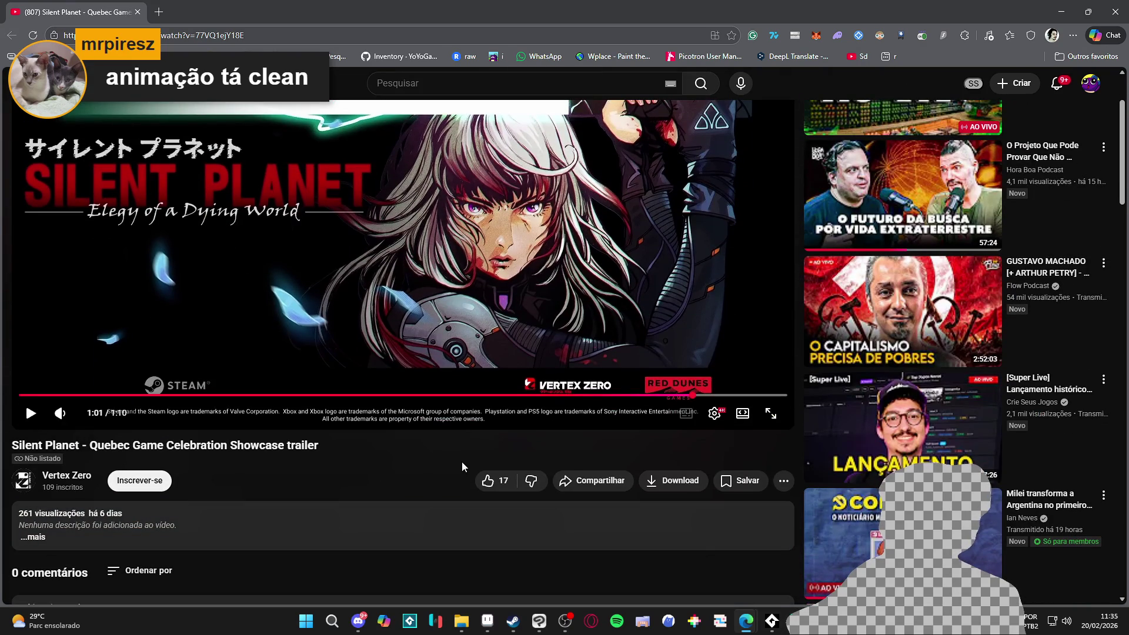
left_click(486, 480)
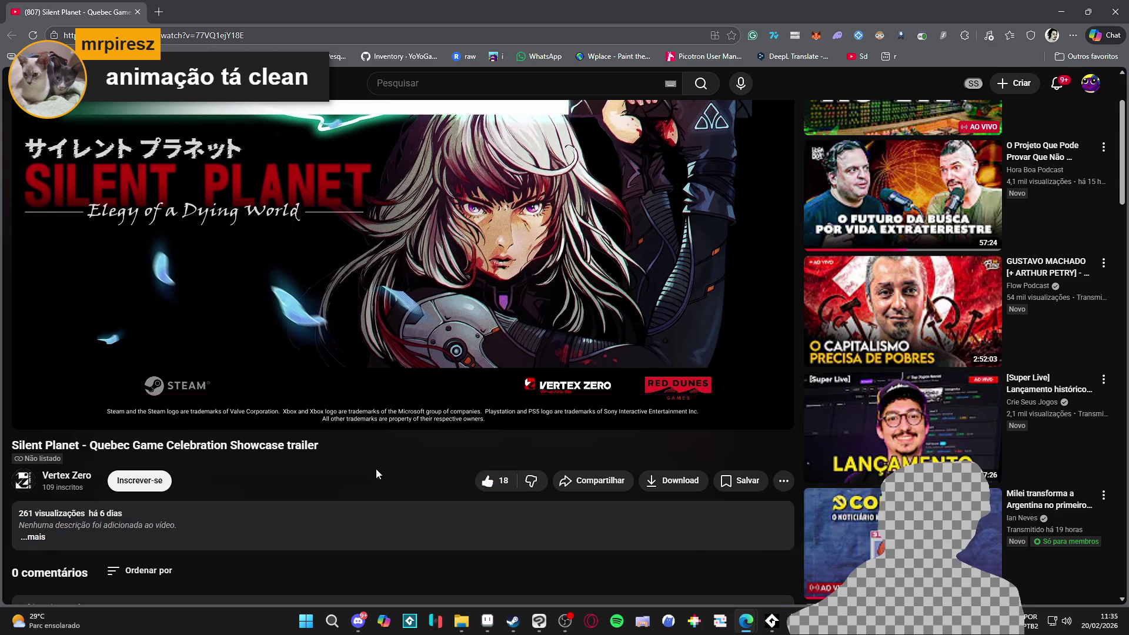
scroll(377, 468, "up", 2)
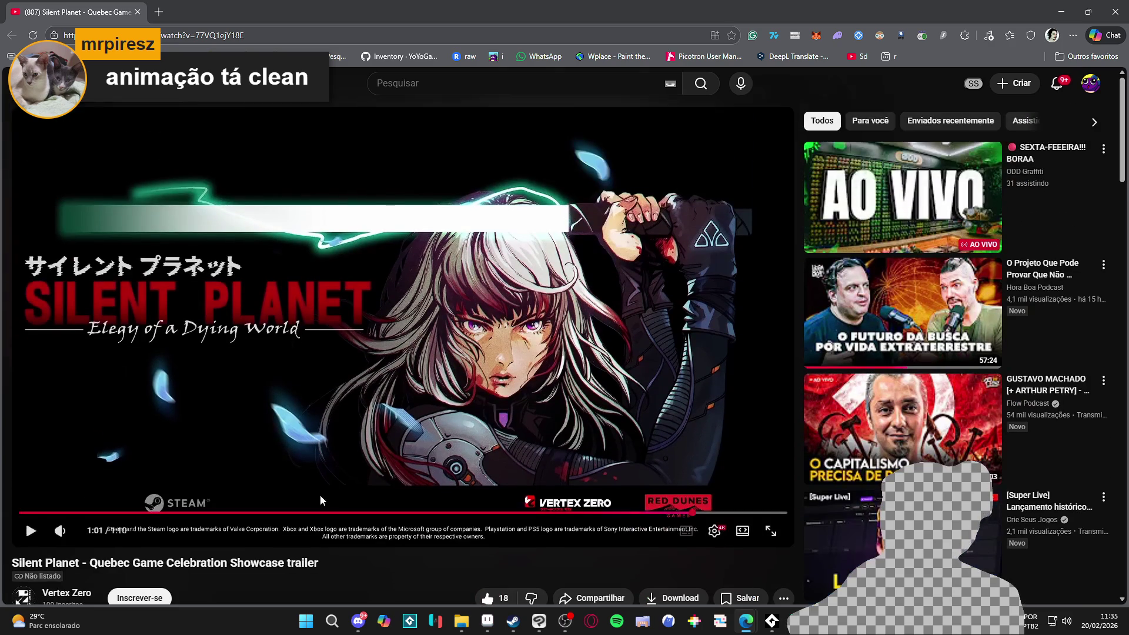
key("alt+Tab")
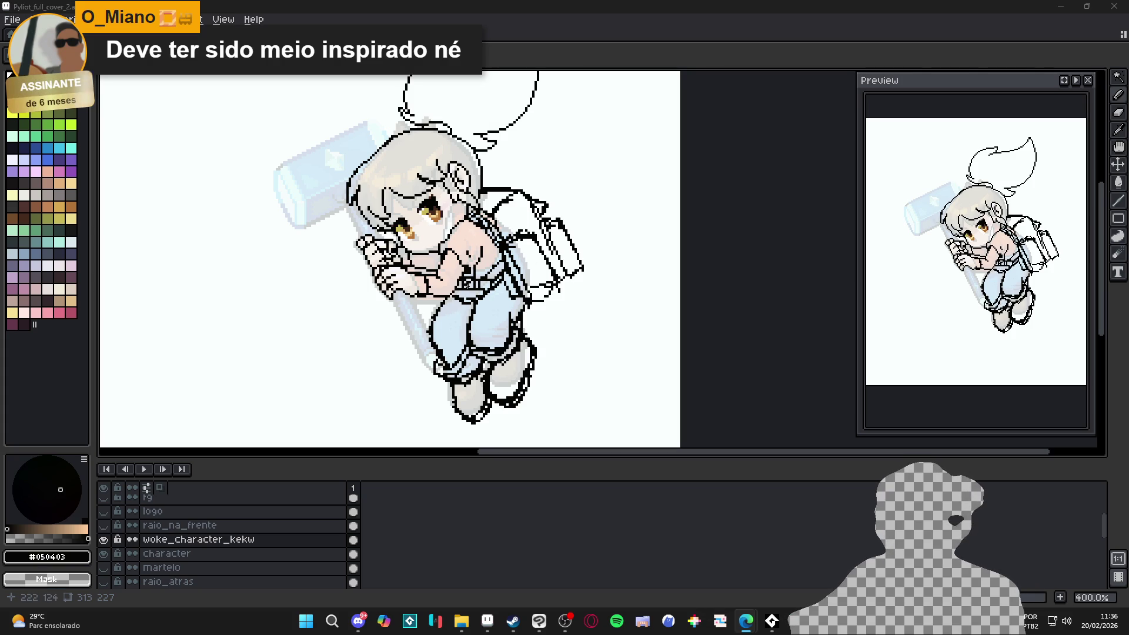
scroll(505, 193, "up", 2)
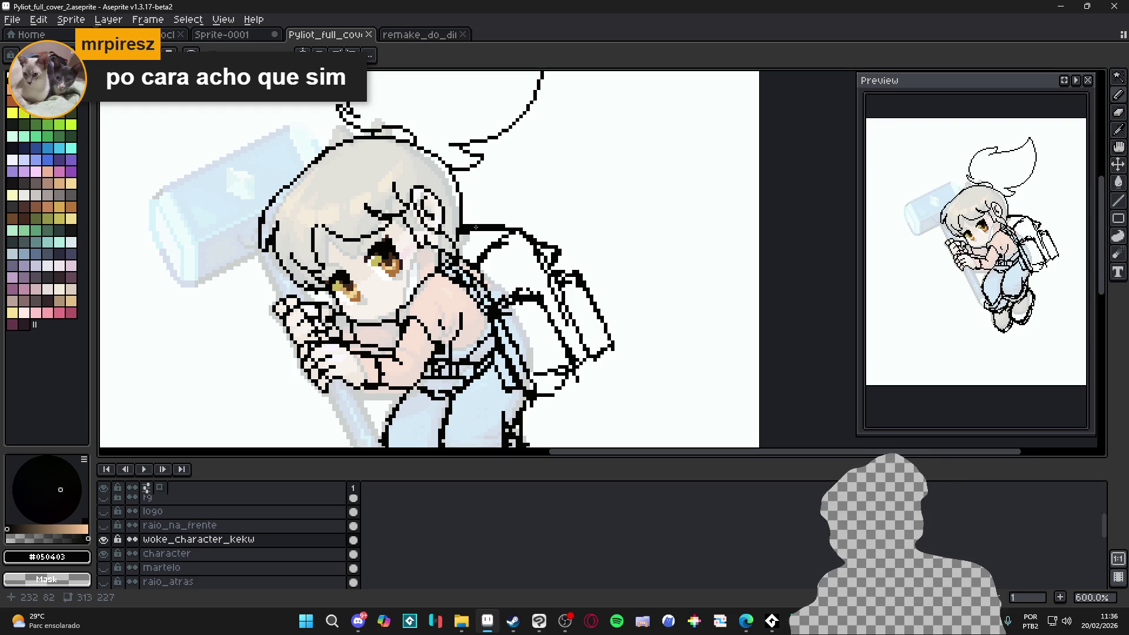
scroll(541, 299, "down", 2)
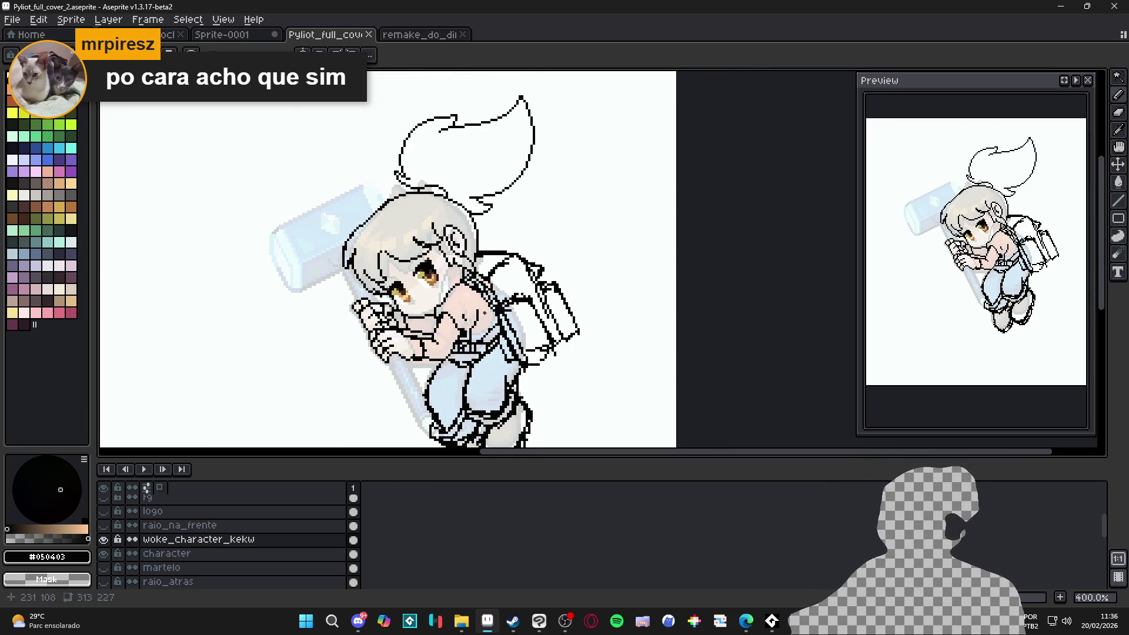
left_click_drag(487, 313, 476, 214)
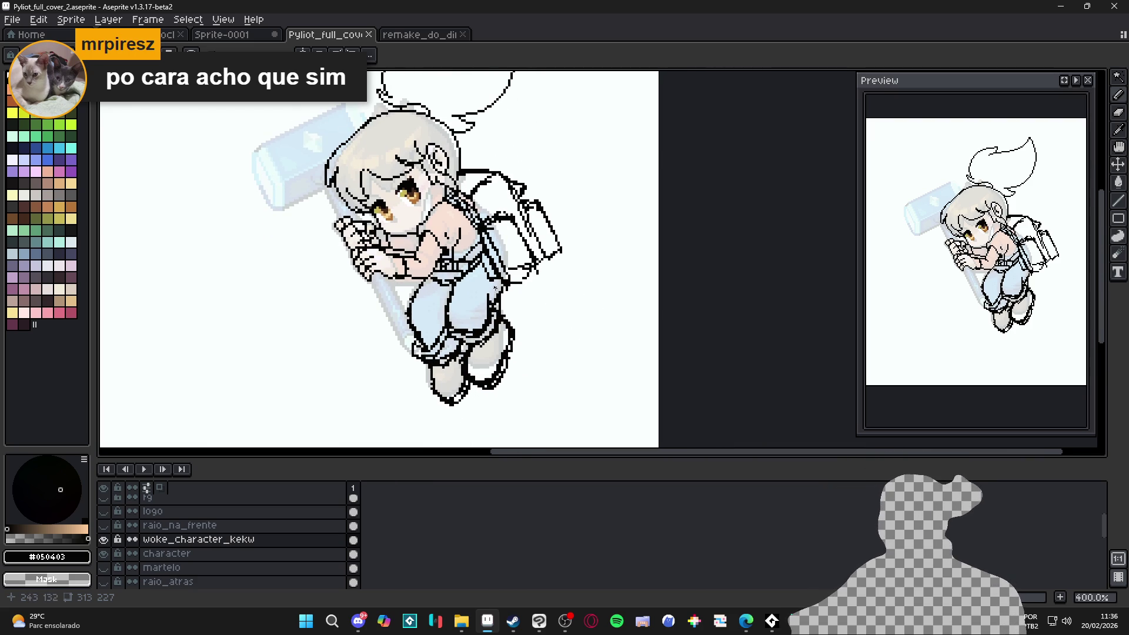
scroll(491, 287, "up", 2)
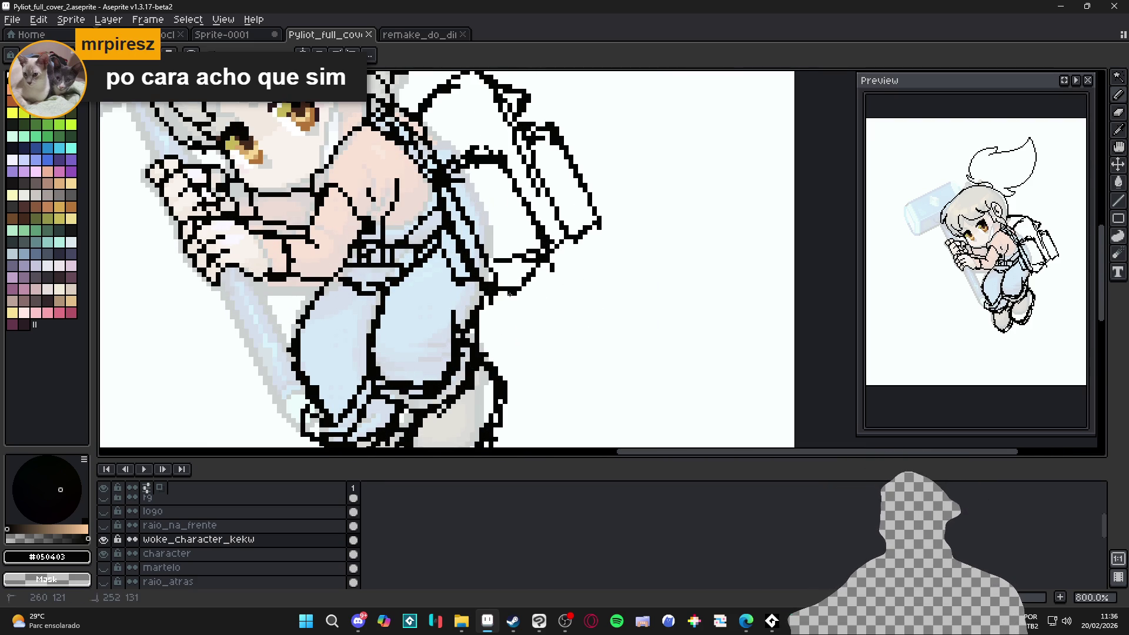
scroll(562, 244, "down", 1)
left_click_drag(562, 244, 560, 280)
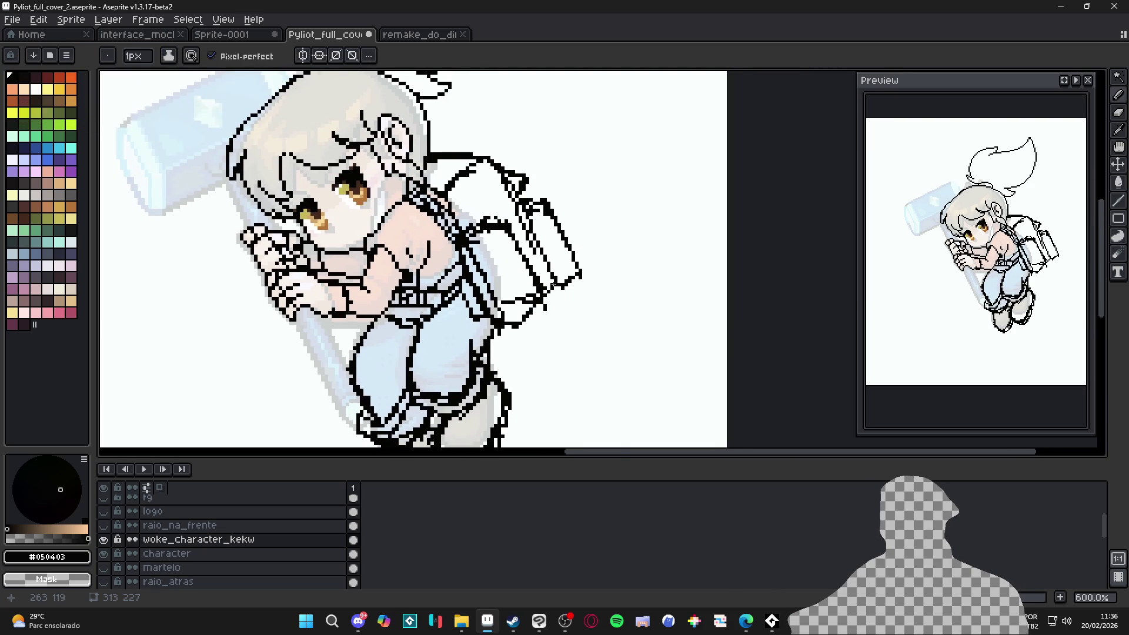
mouse_move(524, 237)
left_mouse_down()
mouse_move(539, 270)
mouse_move(547, 264)
left_mouse_up()
scroll(547, 265, "up", 1)
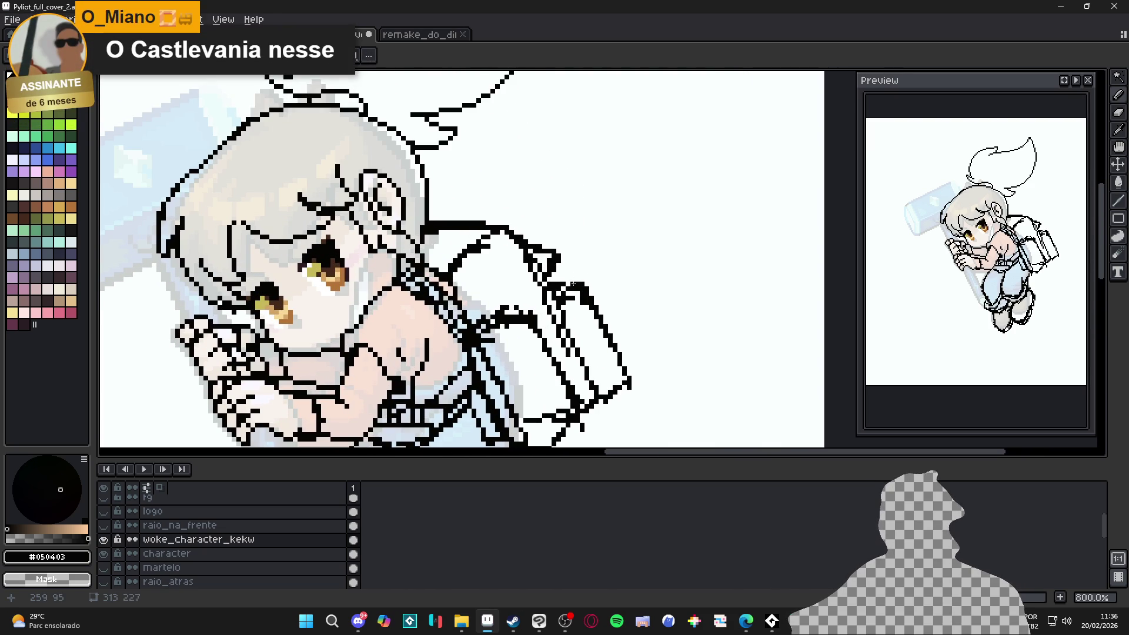
key("m")
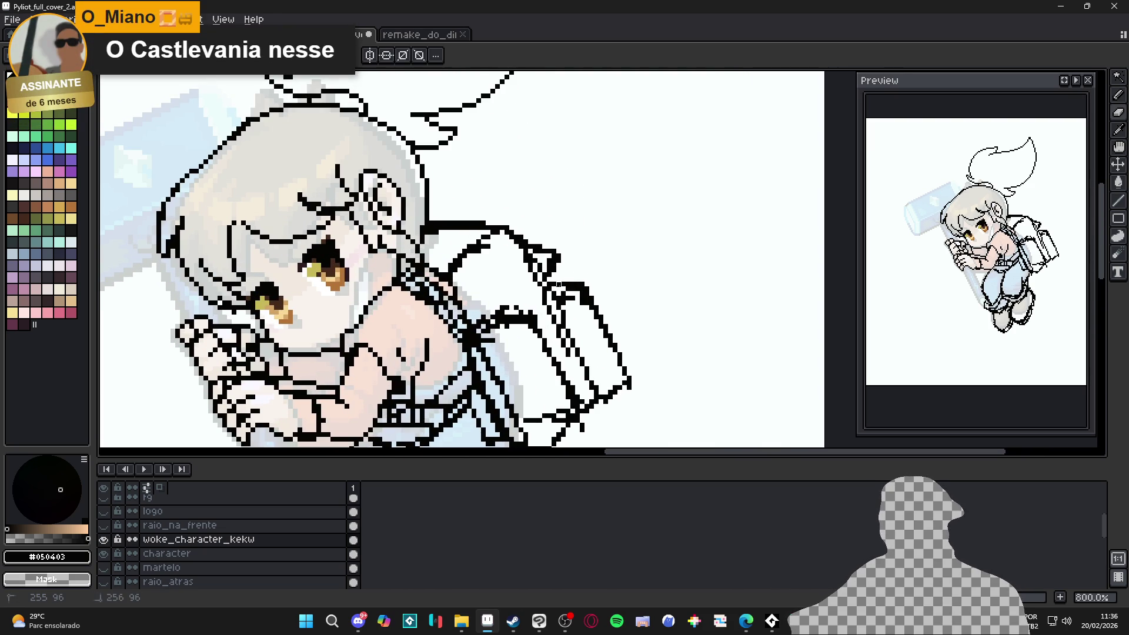
scroll(558, 293, "down", 1)
scroll(558, 292, "up", 1)
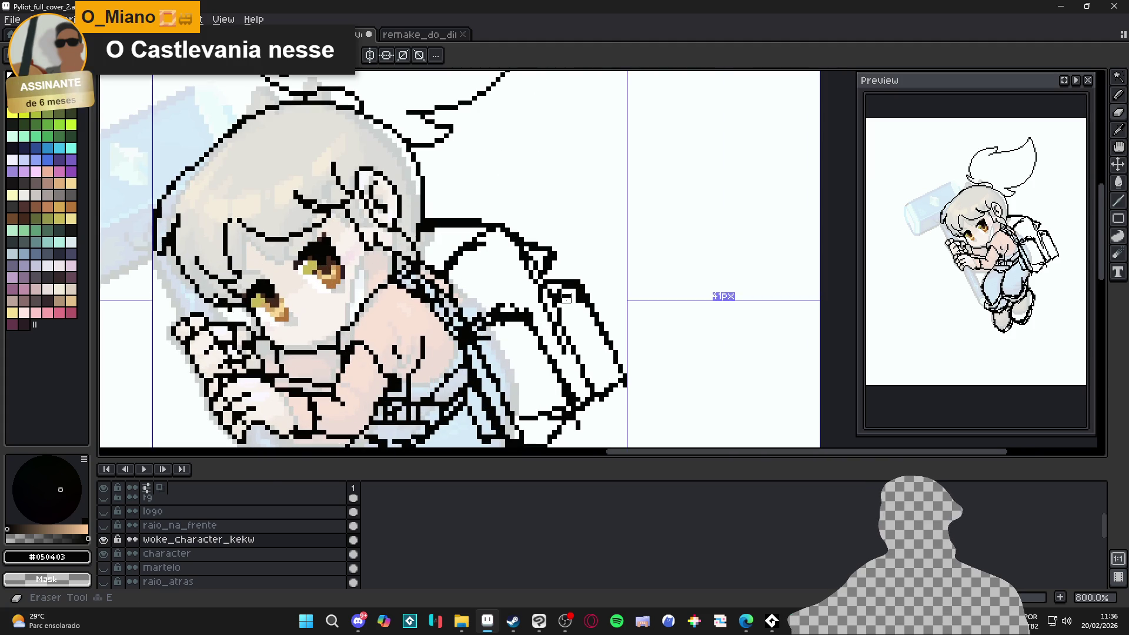
scroll(564, 305, "down", 1)
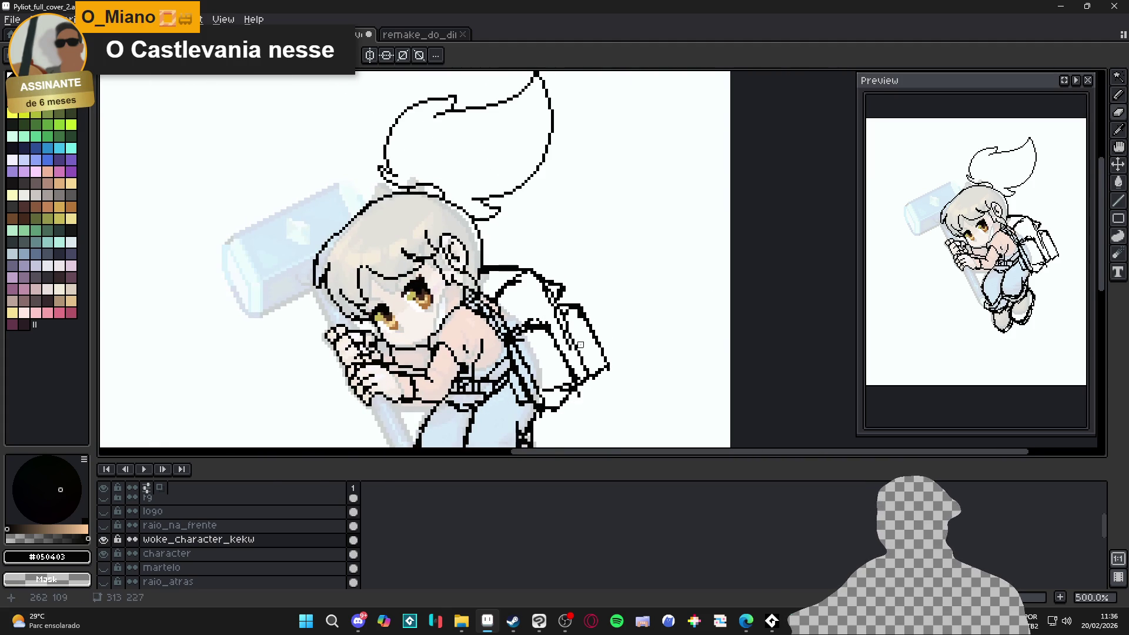
key("e")
scroll(569, 309, "up", 1)
scroll(568, 310, "down", 1)
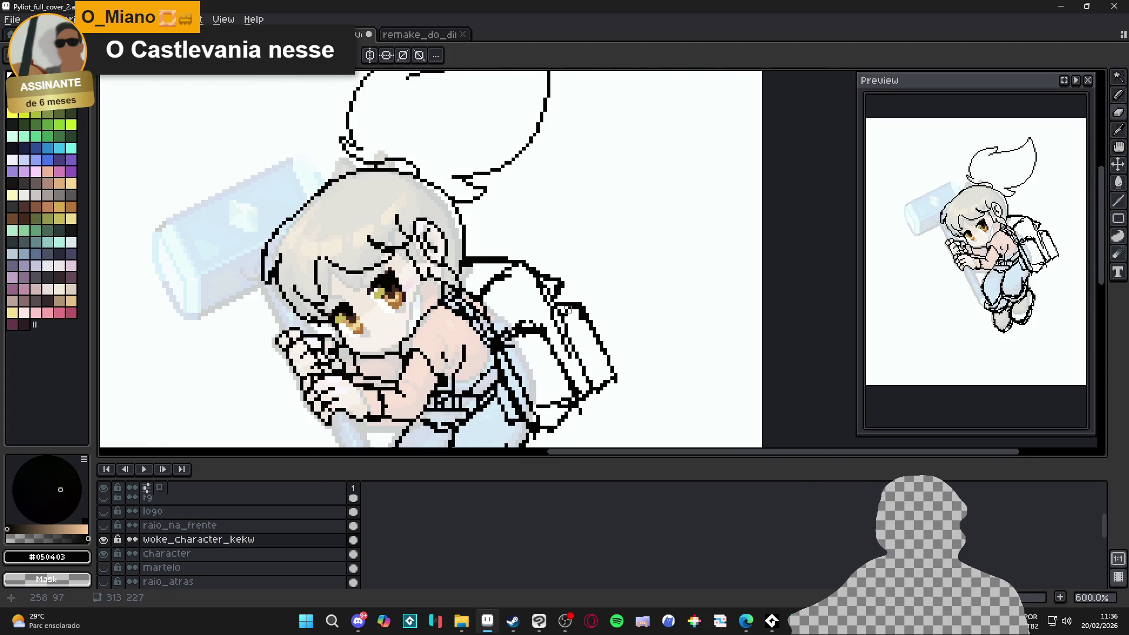
scroll(571, 311, "up", 1)
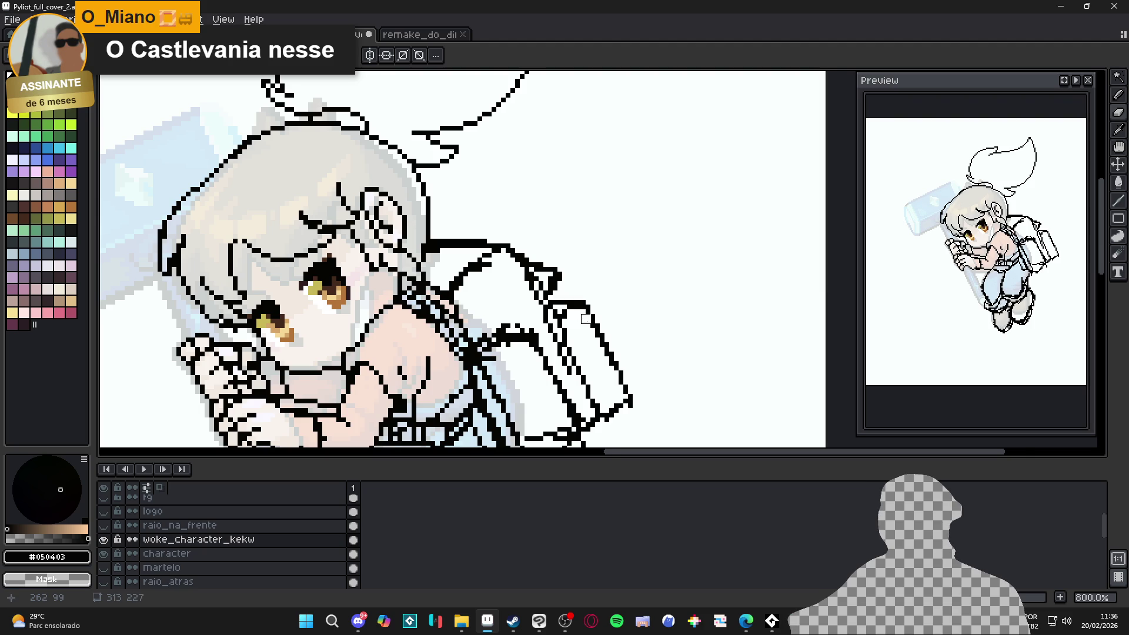
scroll(586, 319, "down", 1)
scroll(508, 253, "up", 1)
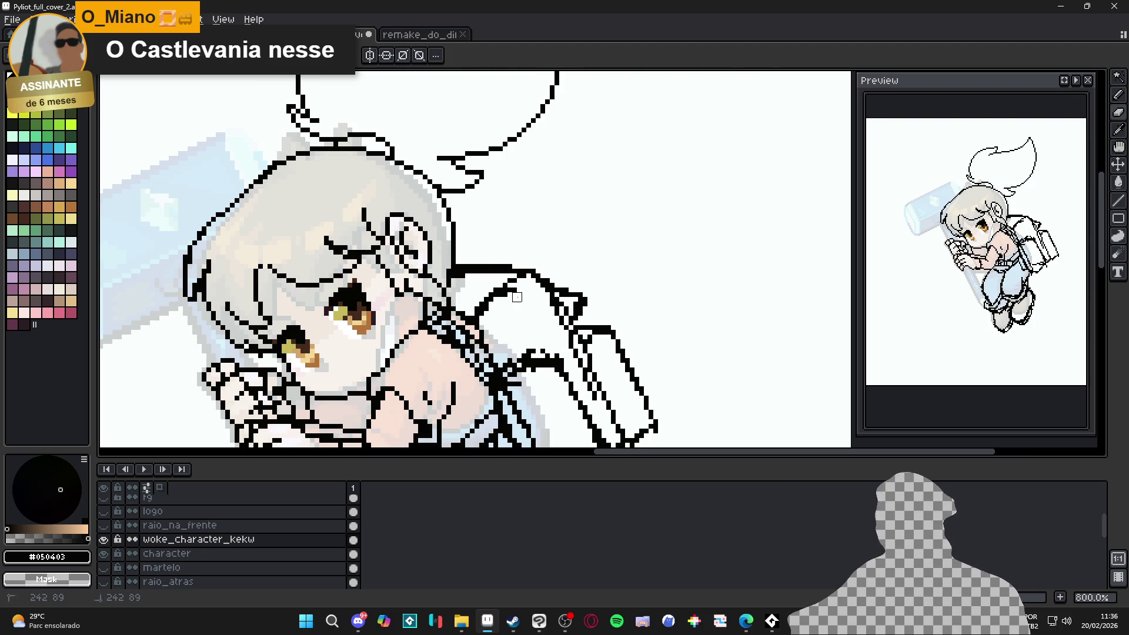
key("alt")
scroll(494, 304, "down", 2)
scroll(532, 297, "up", 2)
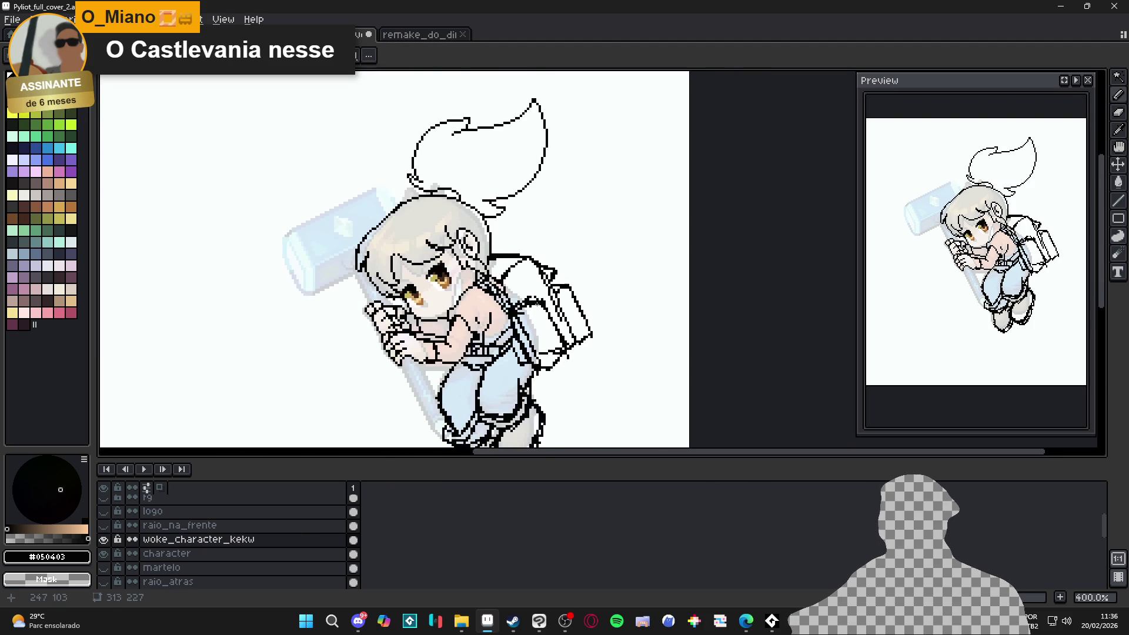
key("e")
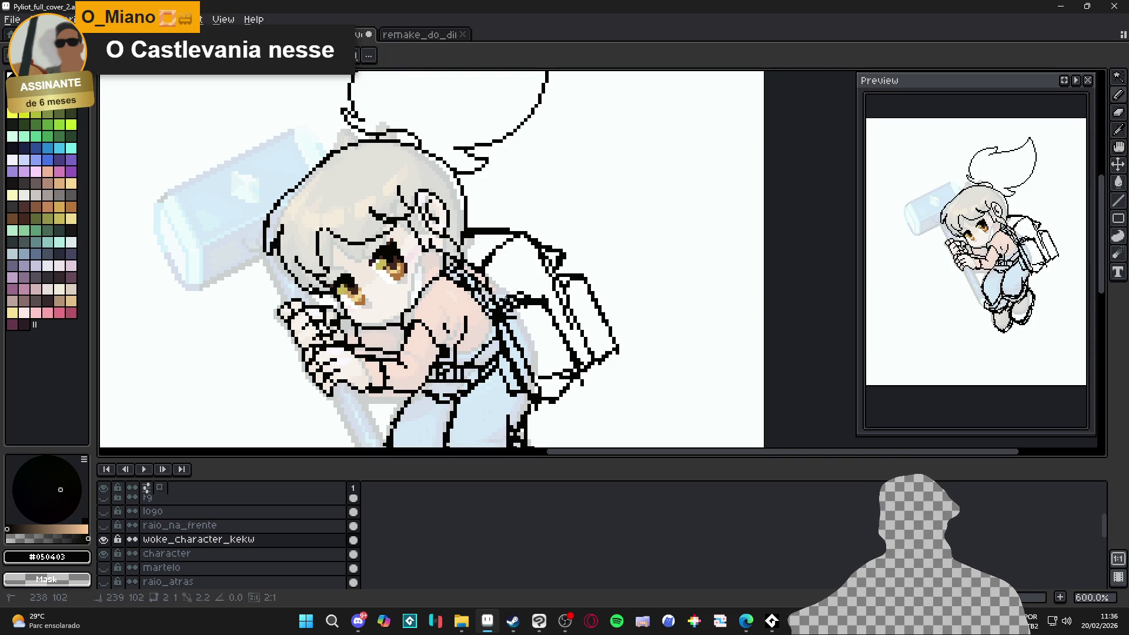
key("b")
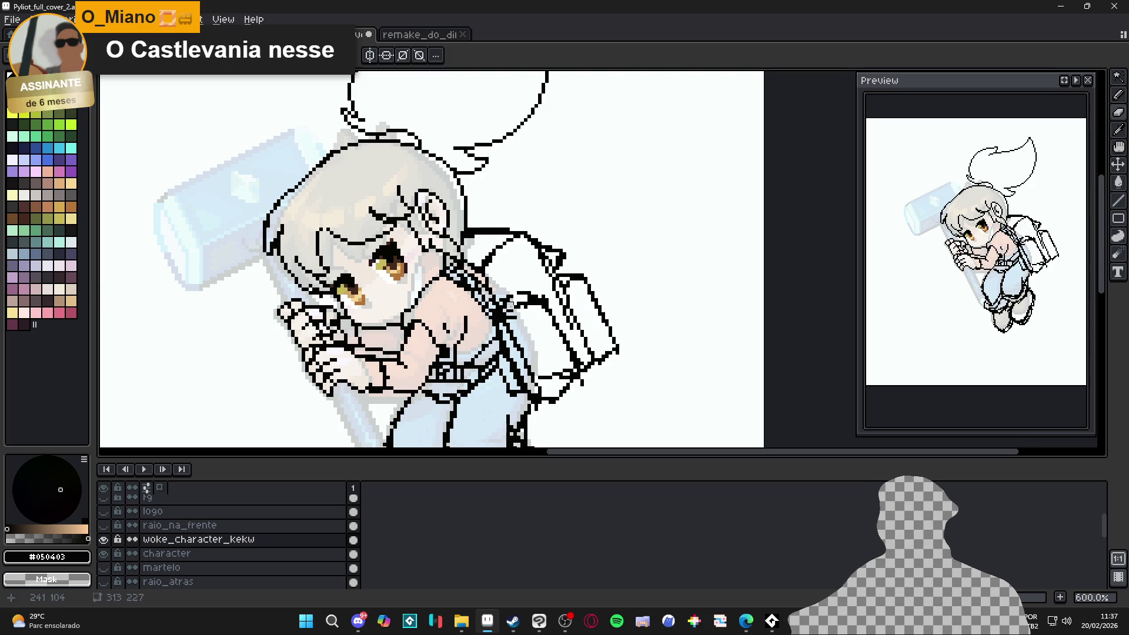
scroll(511, 302, "up", 3)
key("e")
key("b")
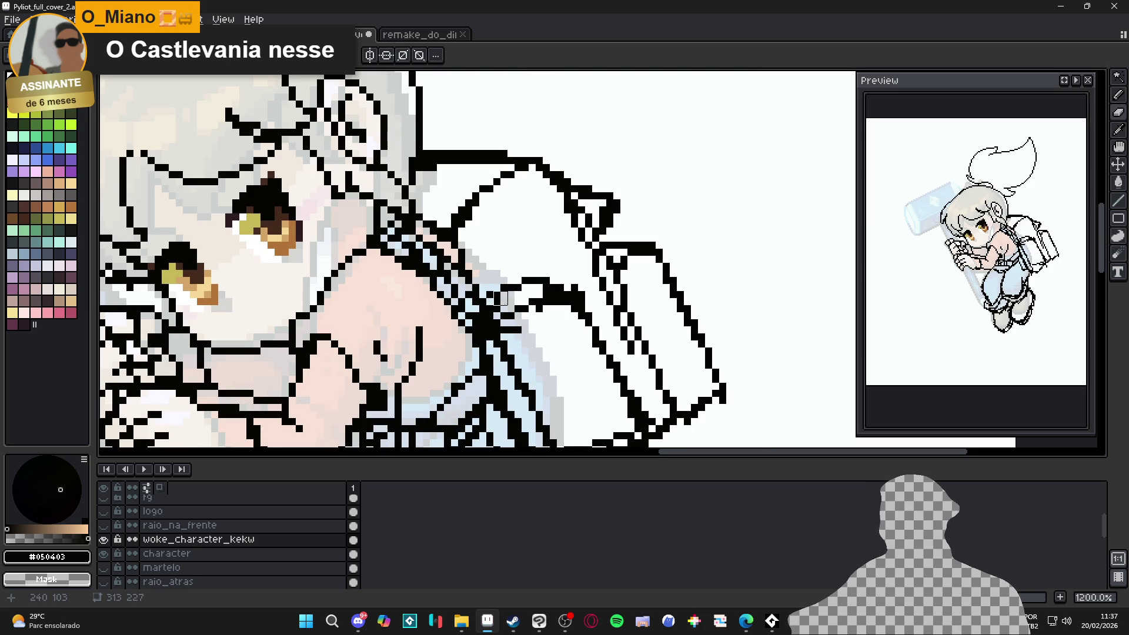
scroll(501, 306, "down", 7)
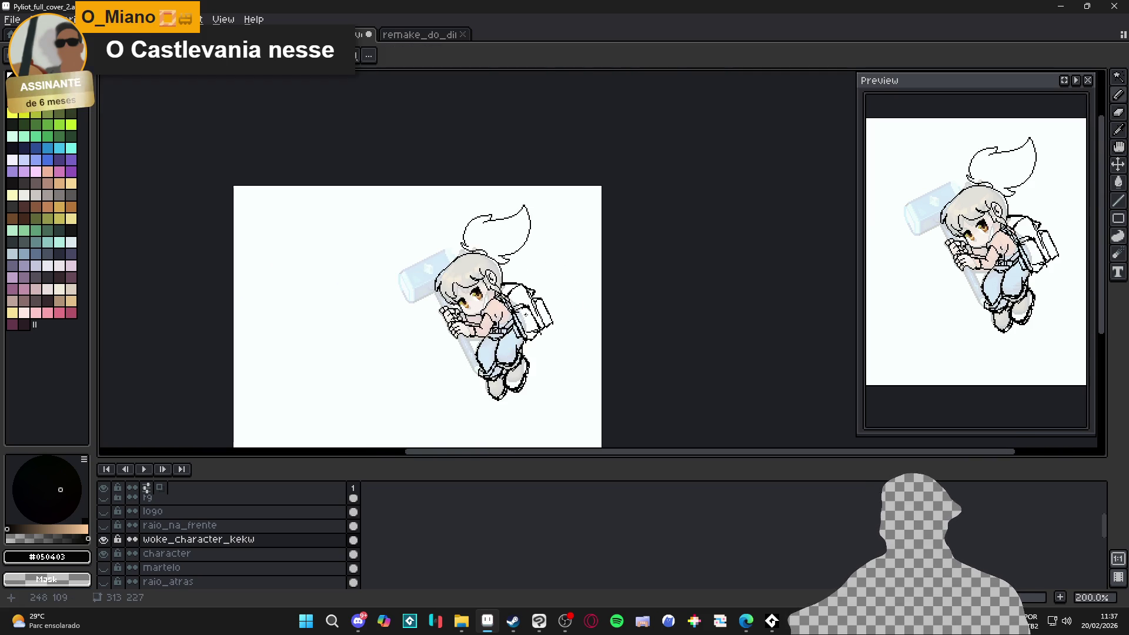
scroll(528, 320, "up", 4)
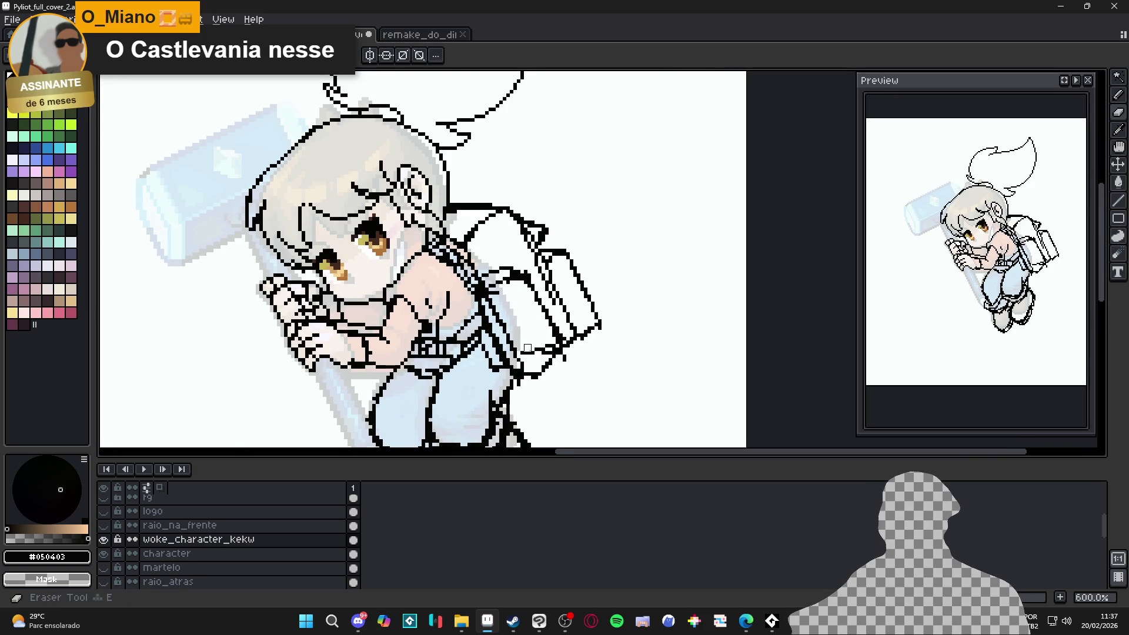
scroll(520, 341, "down", 2)
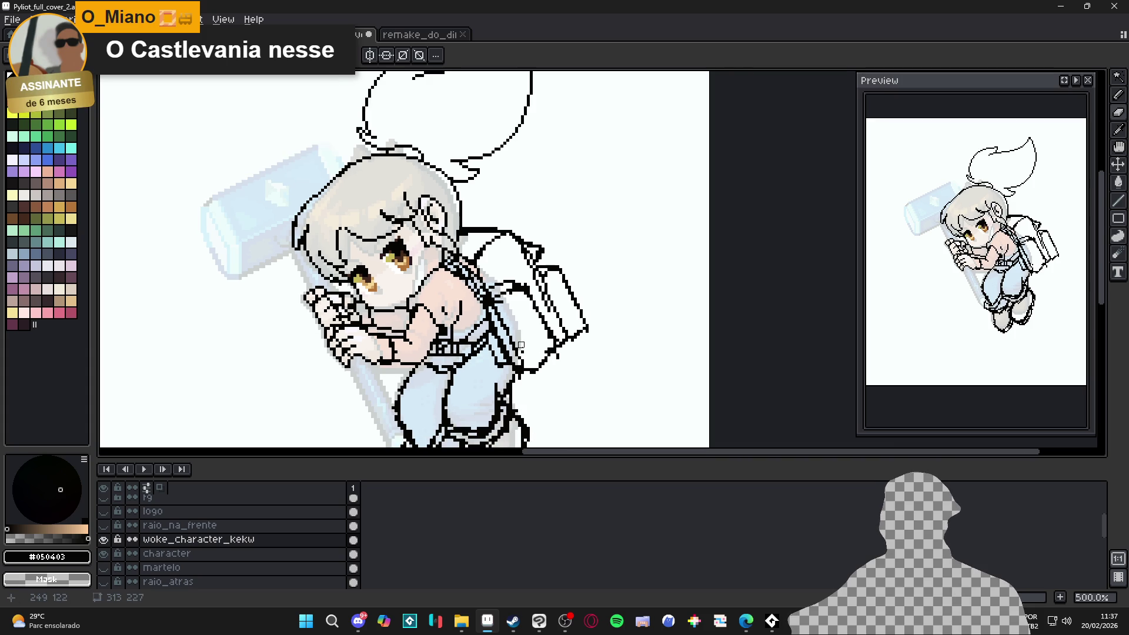
left_click_drag(520, 340, 575, 341)
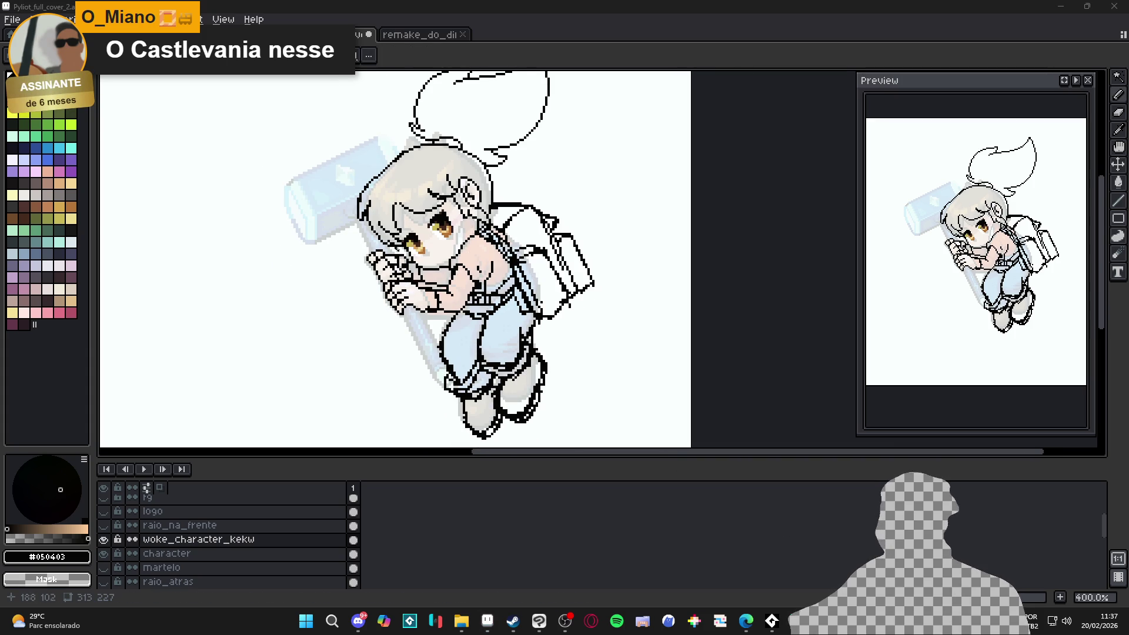
left_click_drag(187, 267, 202, 270)
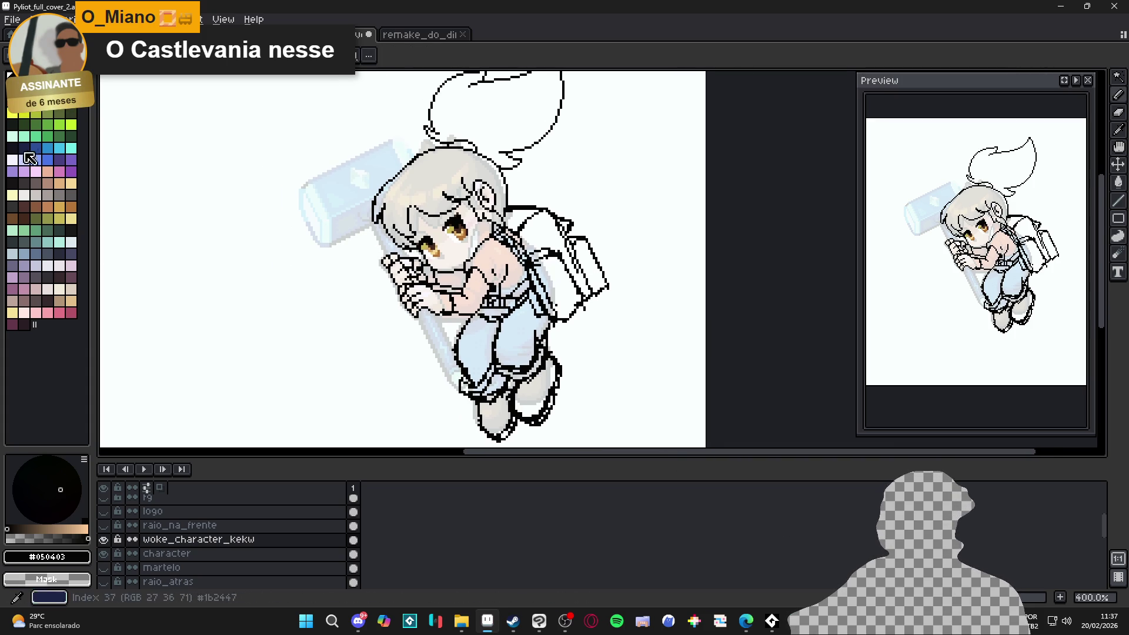
left_click(52, 137)
Step: Fill the shirt area green and paint its edge pixels green
left_click(513, 277)
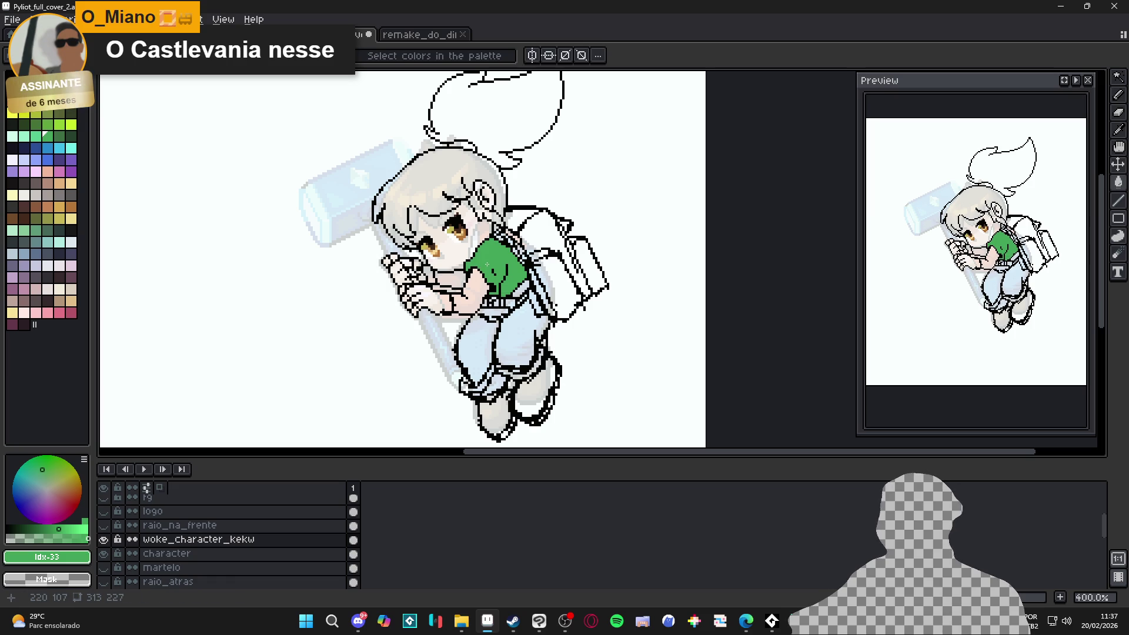
scroll(526, 315, "up", 5)
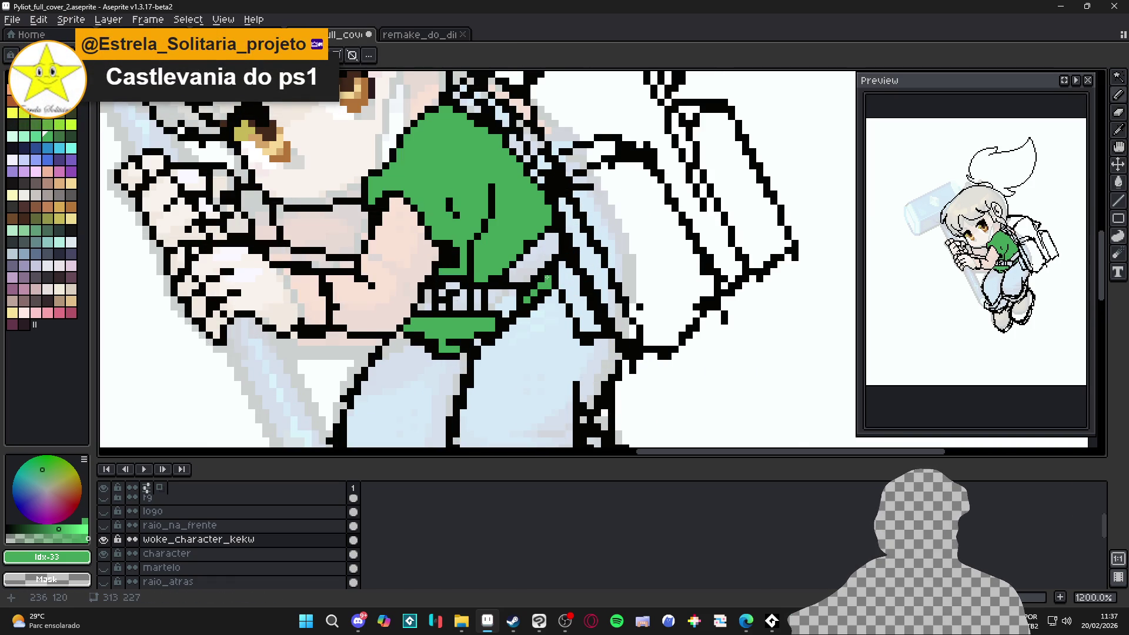
scroll(532, 302, "down", 4)
scroll(532, 307, "up", 4)
left_click(587, 332, "alt")
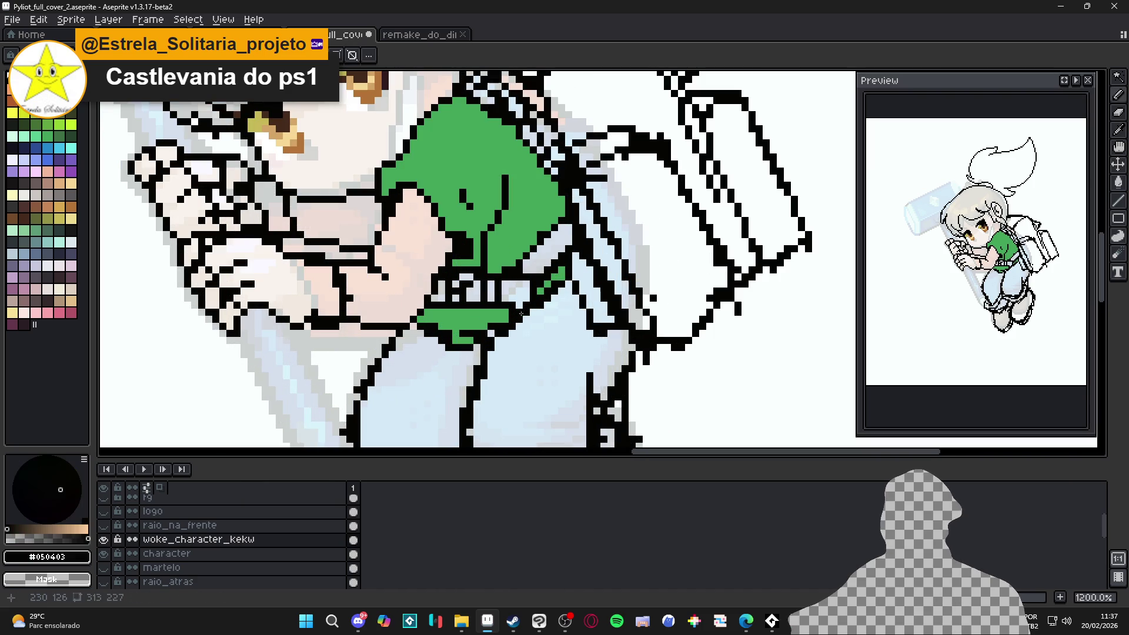
left_click(545, 292, "alt")
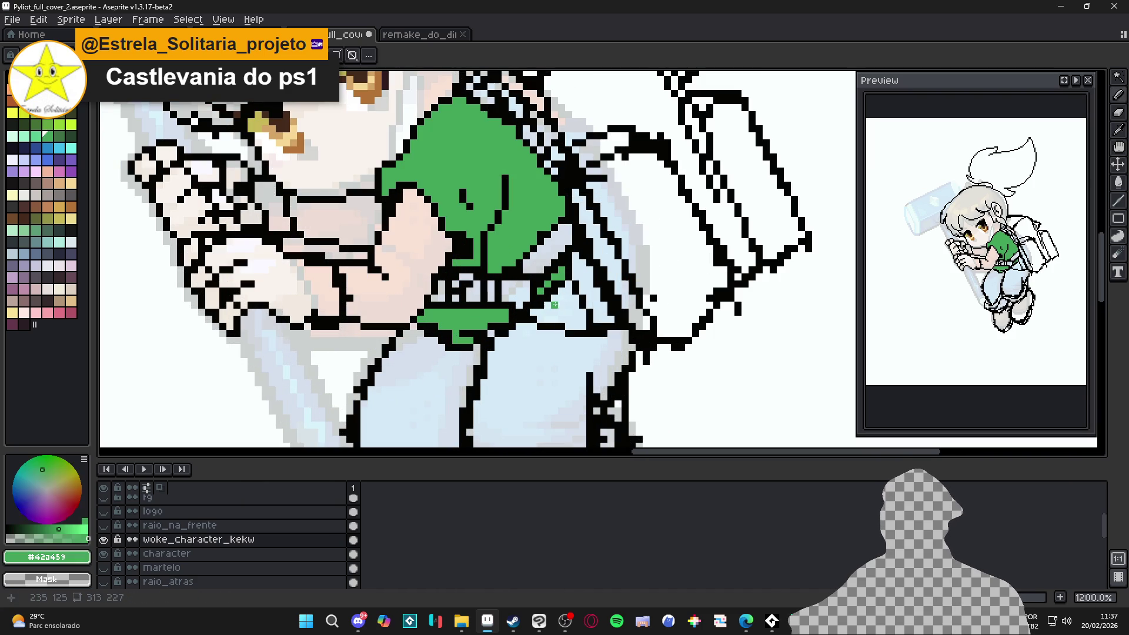
left_click_drag(580, 318, 545, 293)
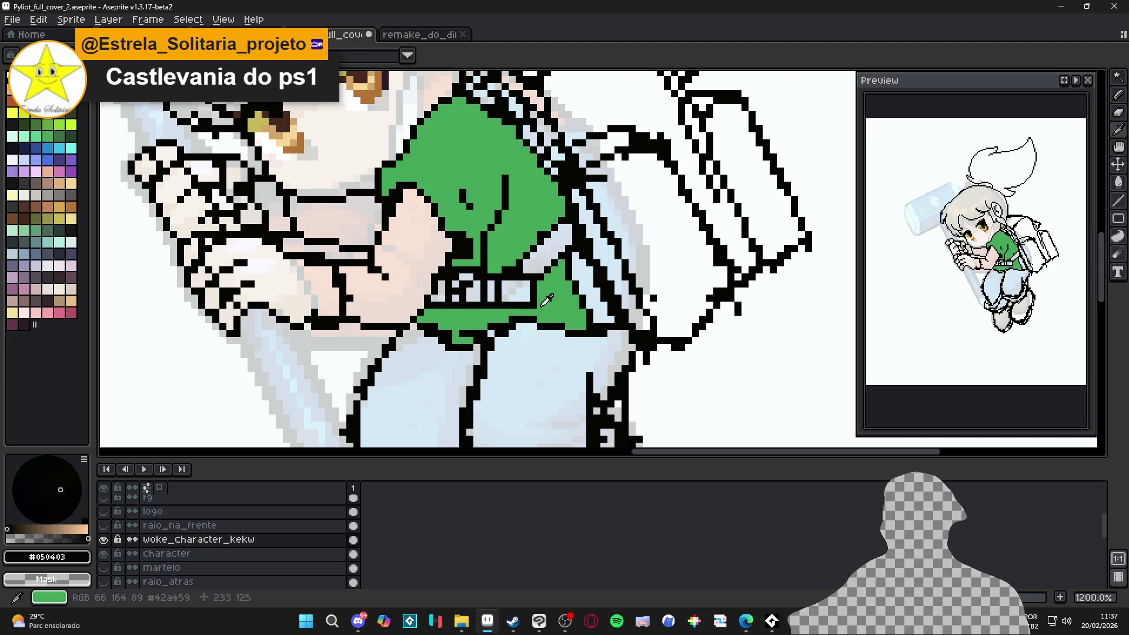
Step: Recolour the stray black pixels across the shirt and along its hem green
scroll(531, 305, "down", 4)
scroll(535, 316, "up", 2)
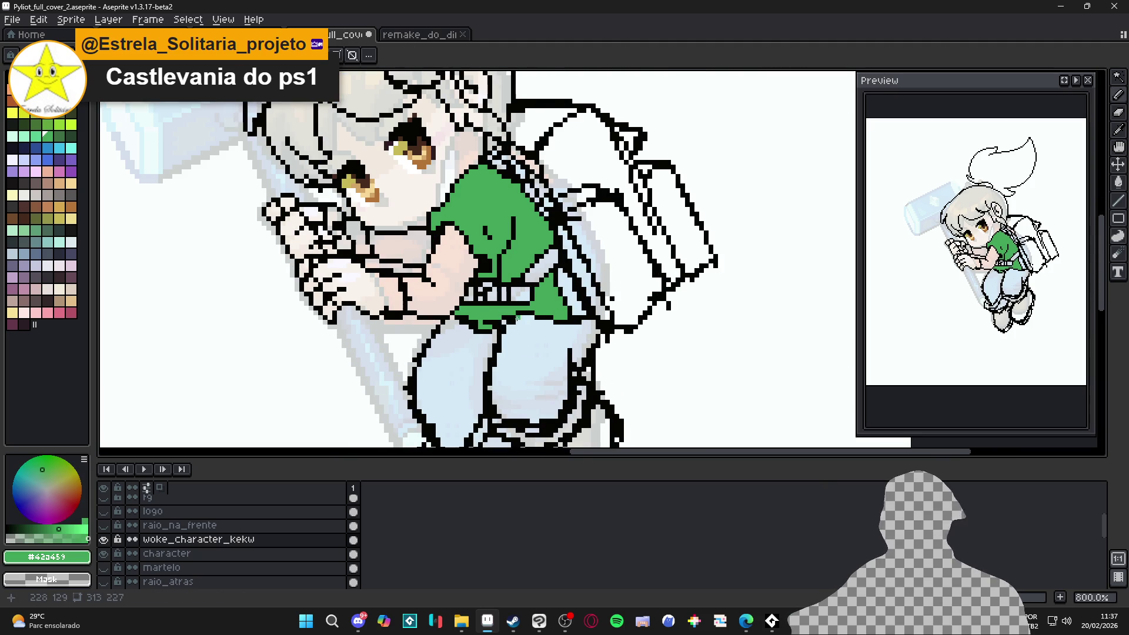
scroll(513, 322, "up", 2)
left_click(516, 312, "alt")
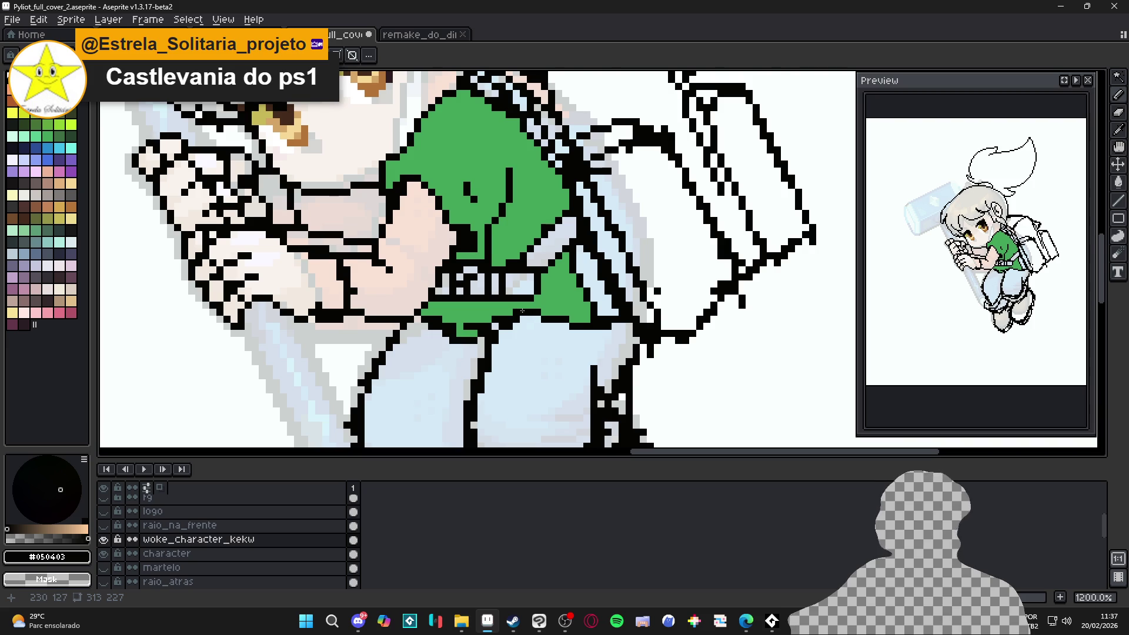
scroll(525, 310, "up", 1)
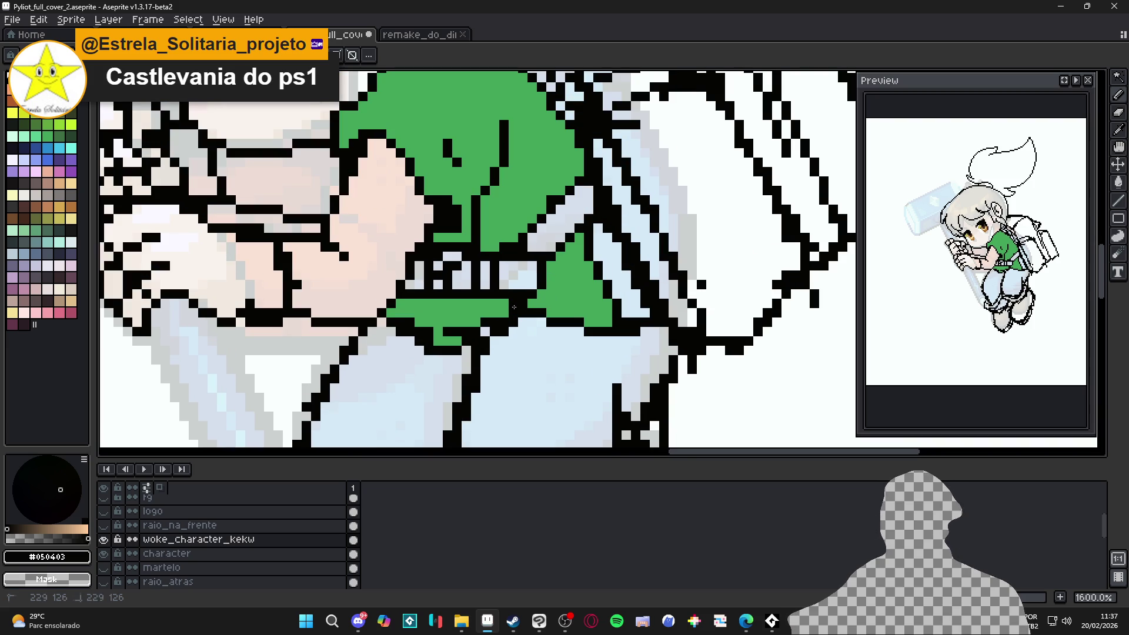
left_click(479, 323, "alt")
left_click_drag(454, 331, 477, 331)
left_click(484, 327, "alt")
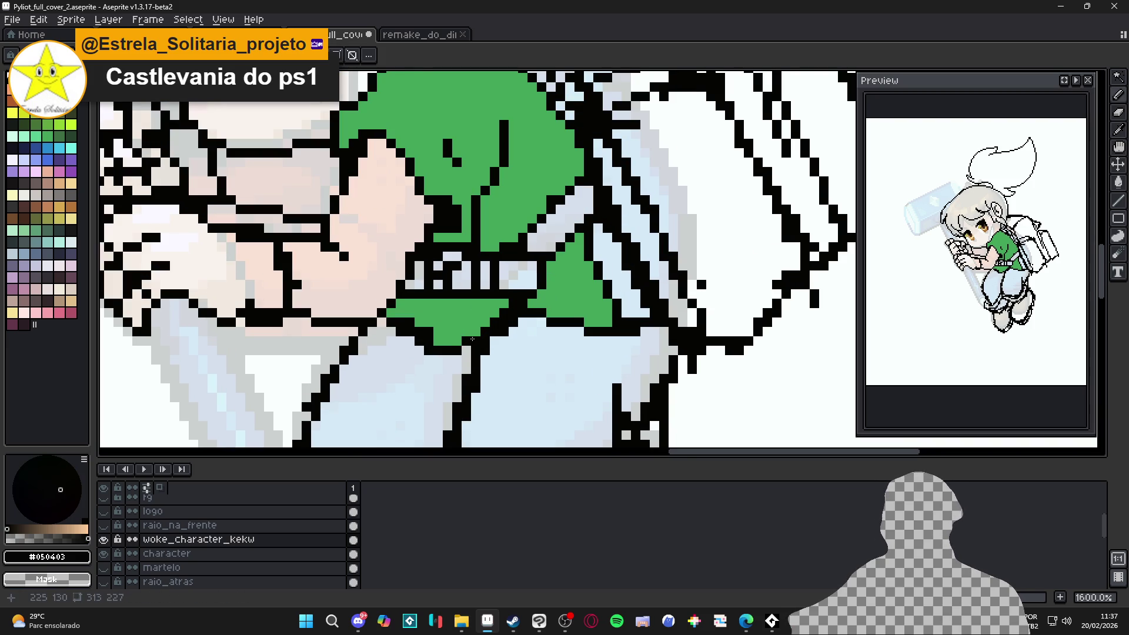
left_click(451, 330, "alt")
left_click_drag(440, 342, 397, 319)
left_click(421, 345, "alt")
left_click(411, 337, "alt")
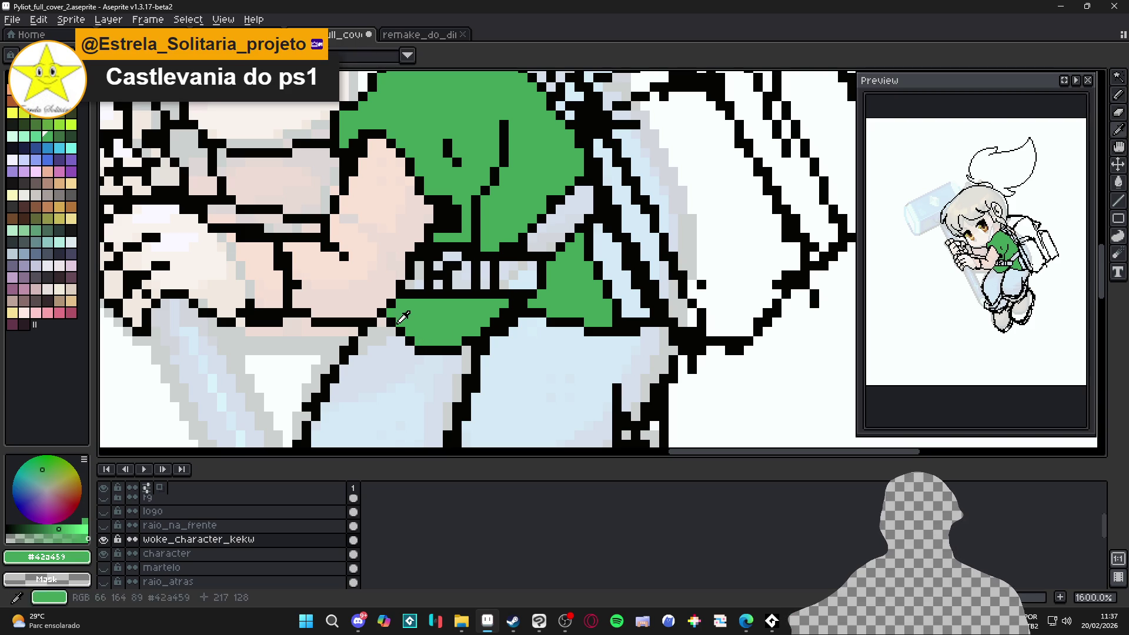
left_click(391, 316, "alt")
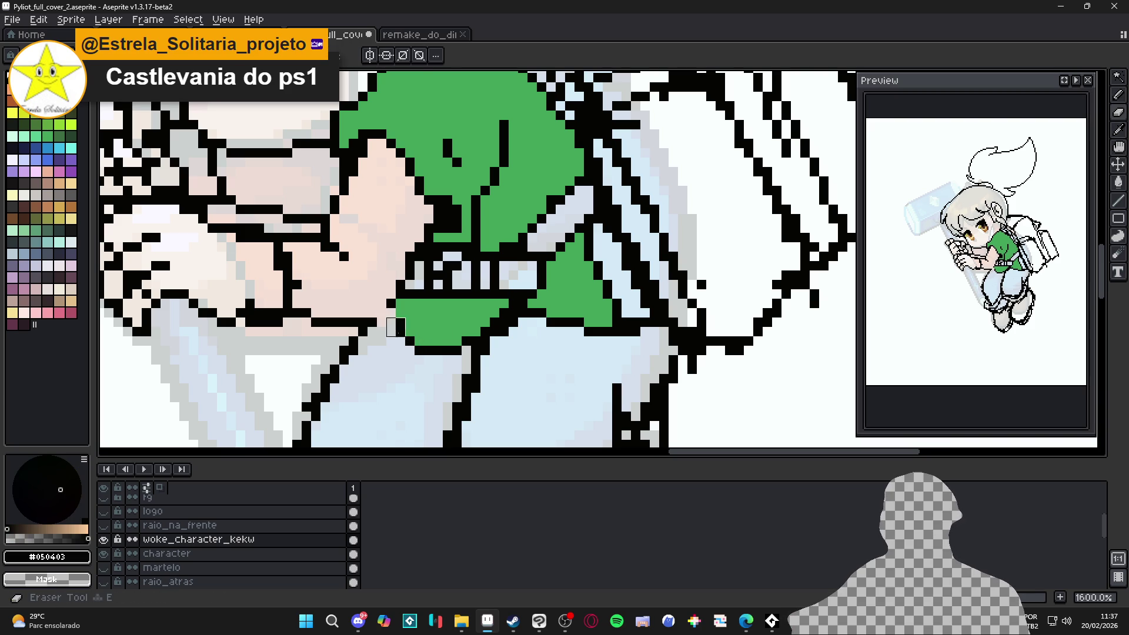
Step: Undo the last pencil stroke and save the drawing file
scroll(391, 322, "down", 4)
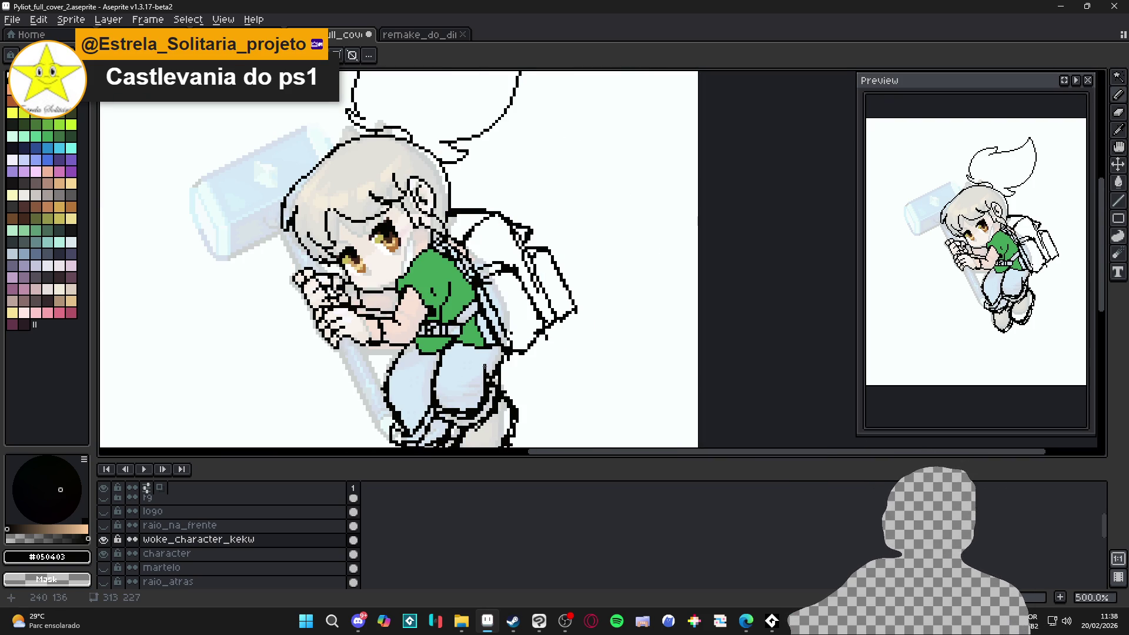
scroll(476, 368, "down", 2)
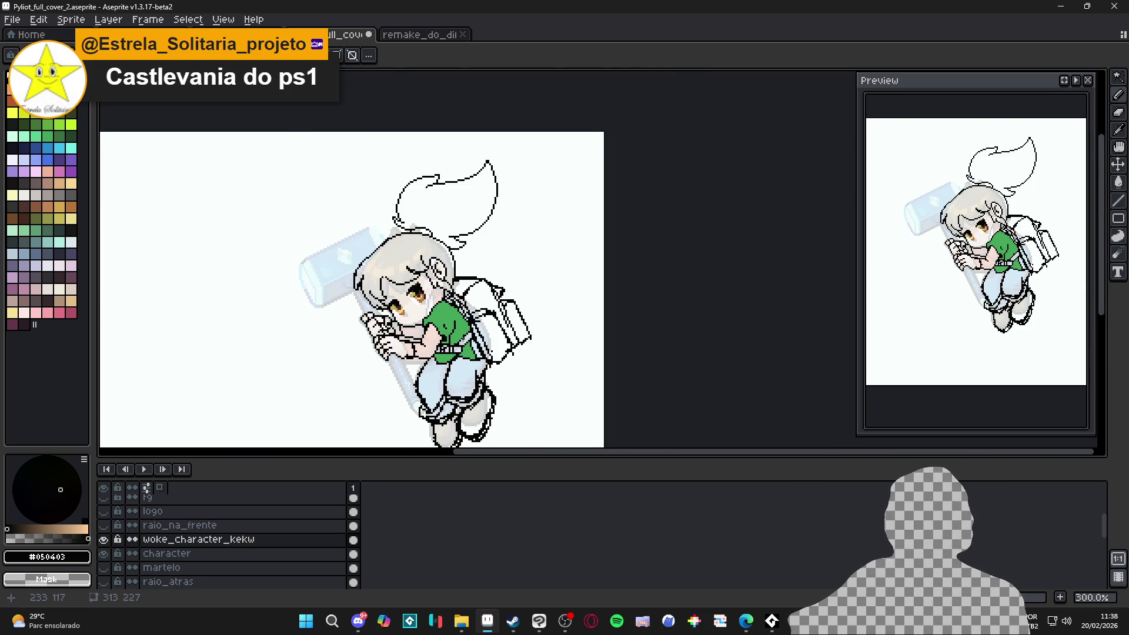
scroll(468, 340, "up", 6)
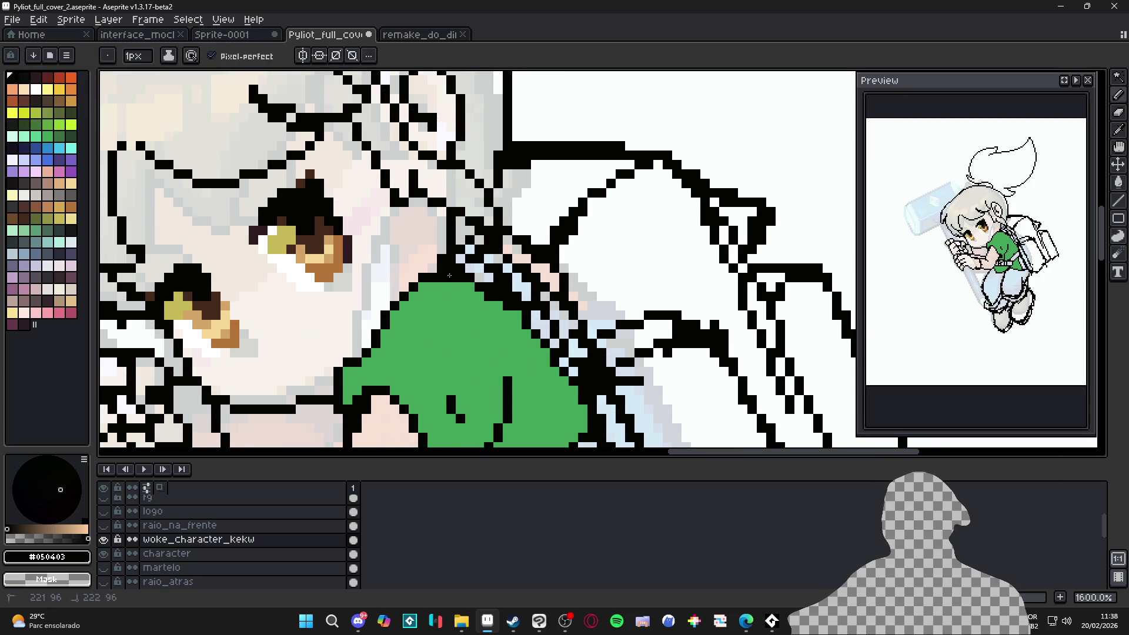
scroll(453, 277, "down", 3)
key("ctrl+z")
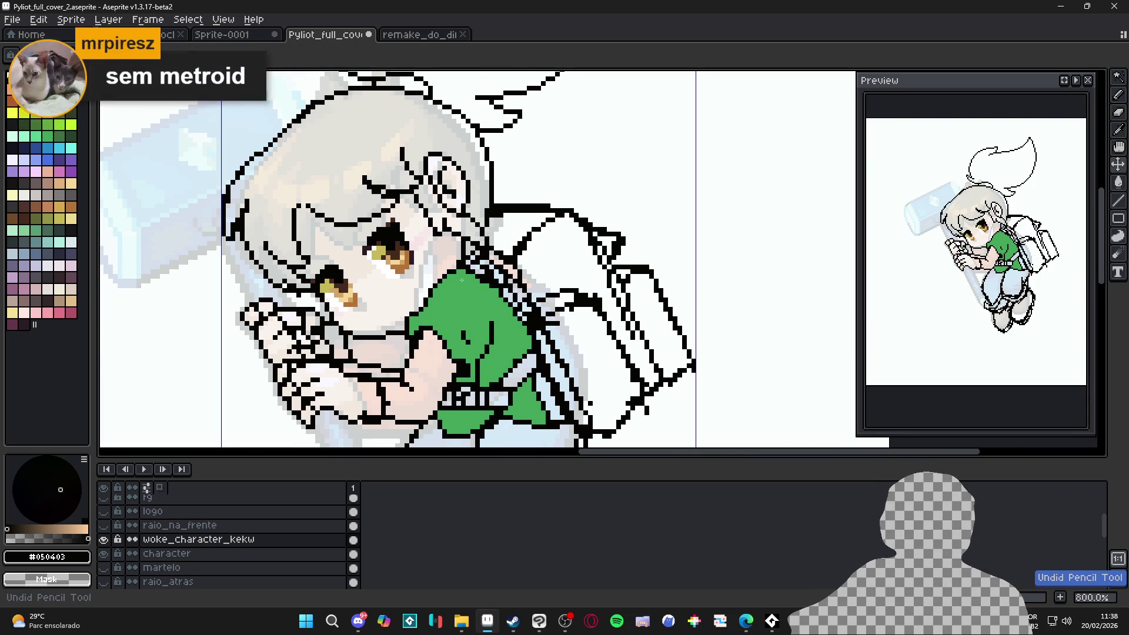
scroll(462, 280, "down", 1)
key("ctrl+s")
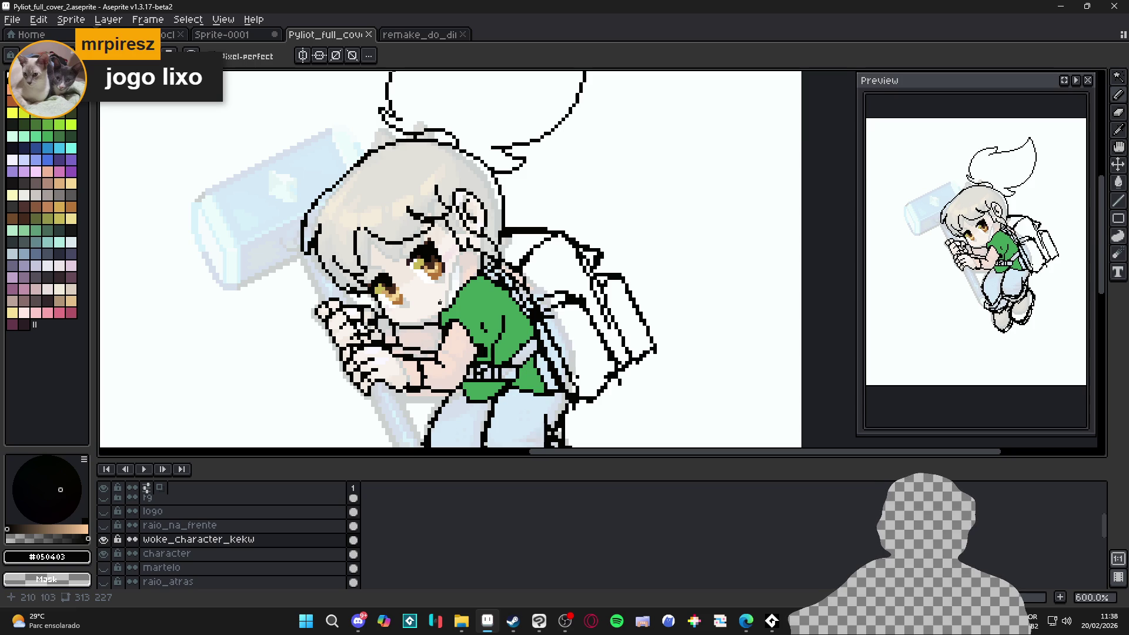
scroll(466, 323, "down", 1)
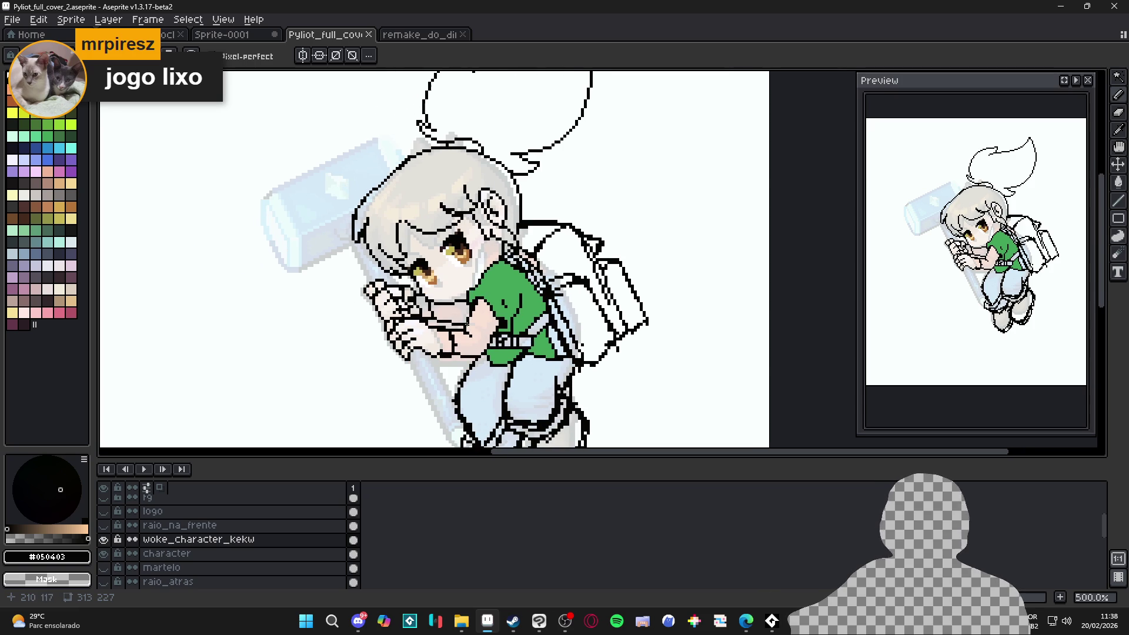
scroll(456, 325, "up", 1)
scroll(441, 342, "up", 1)
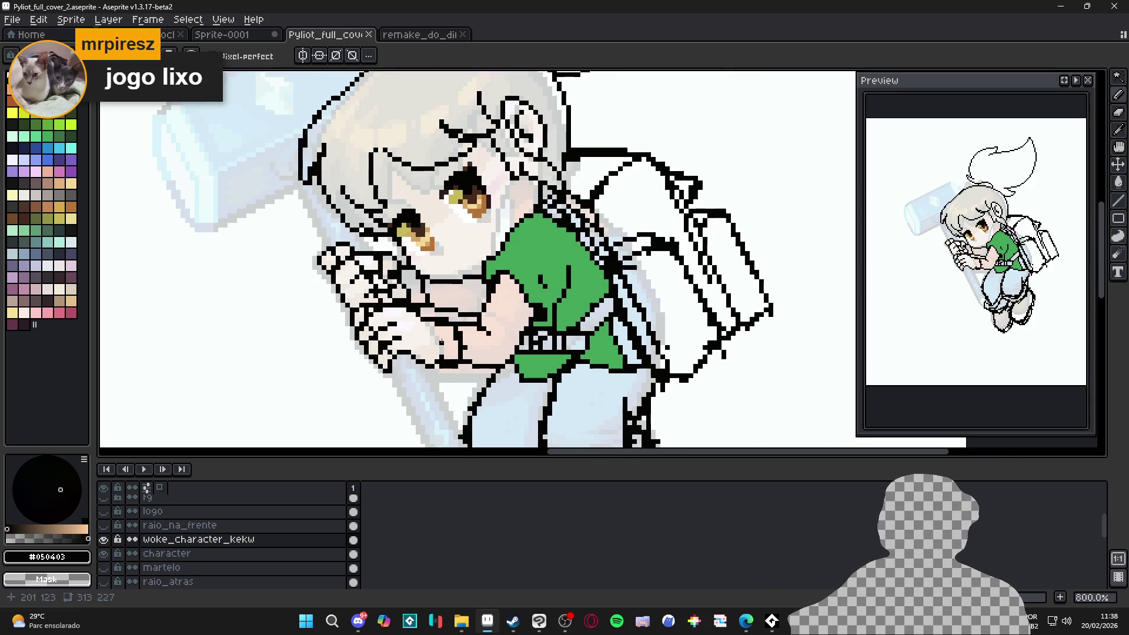
scroll(408, 323, "down", 1)
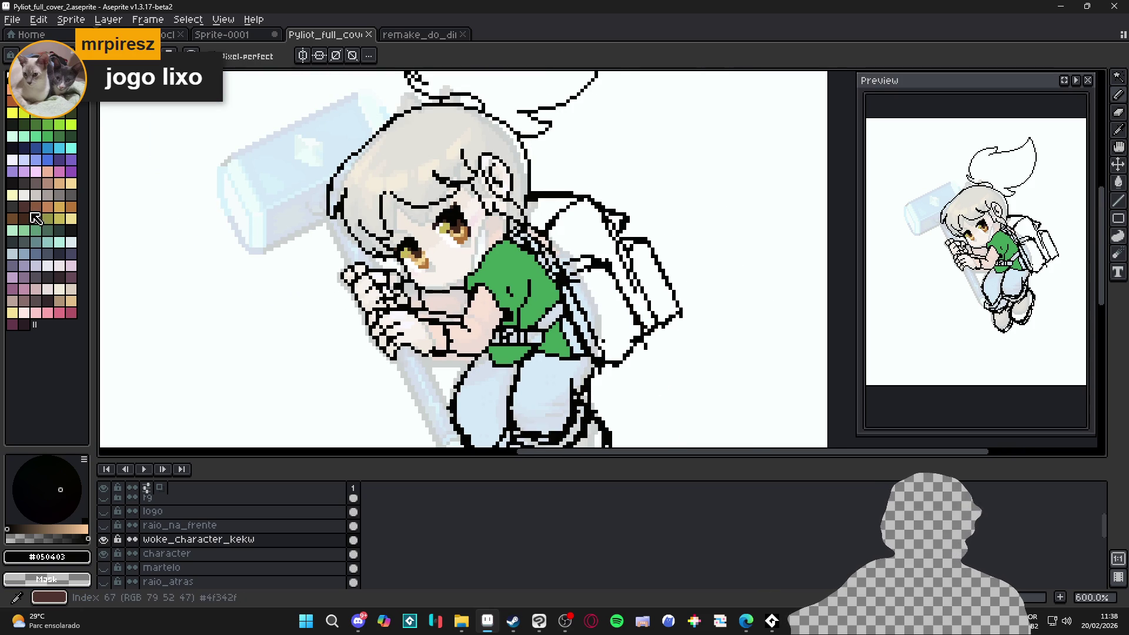
Step: Bucket-fill both gloves brown, including the small gaps and leftover white spots
left_click(36, 209)
key("g")
left_click(412, 332)
scroll(379, 289, "up", 1)
left_click(361, 298)
left_click(343, 283)
left_click(340, 271)
scroll(380, 294, "up", 2)
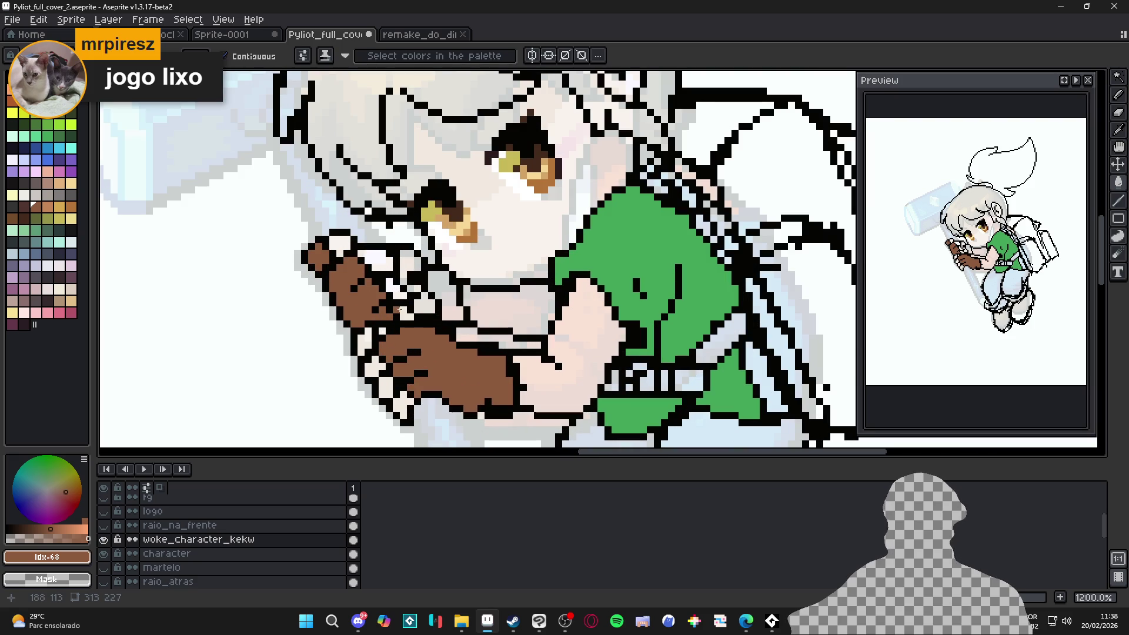
scroll(423, 309, "down", 1)
scroll(424, 310, "down", 2)
scroll(426, 310, "up", 2)
left_click(426, 310)
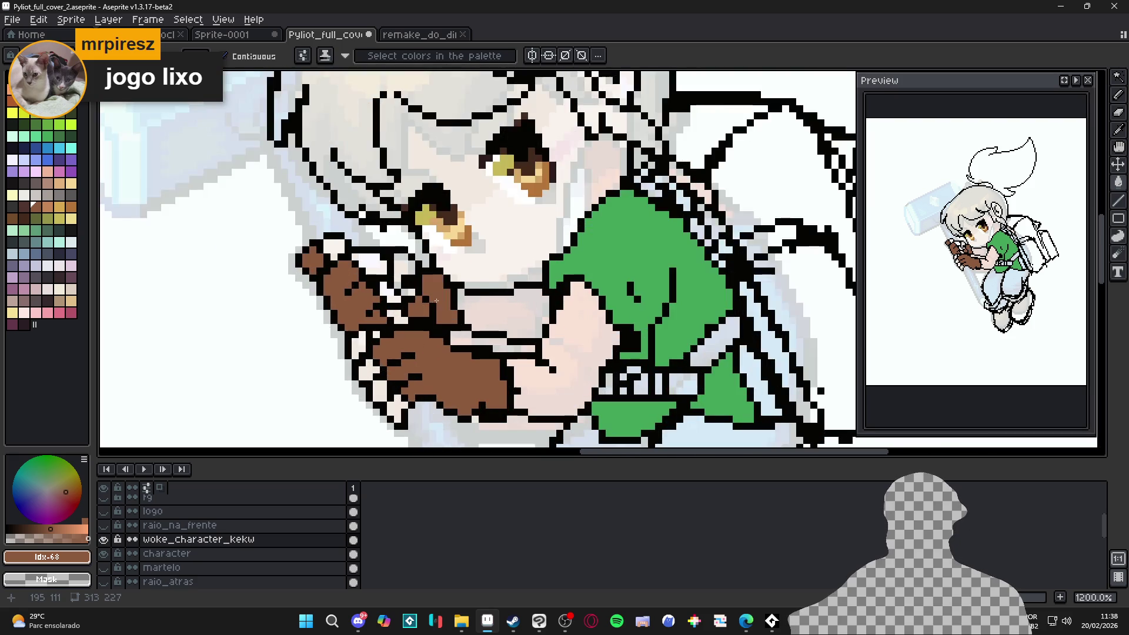
scroll(429, 311, "down", 2)
scroll(450, 356, "down", 1)
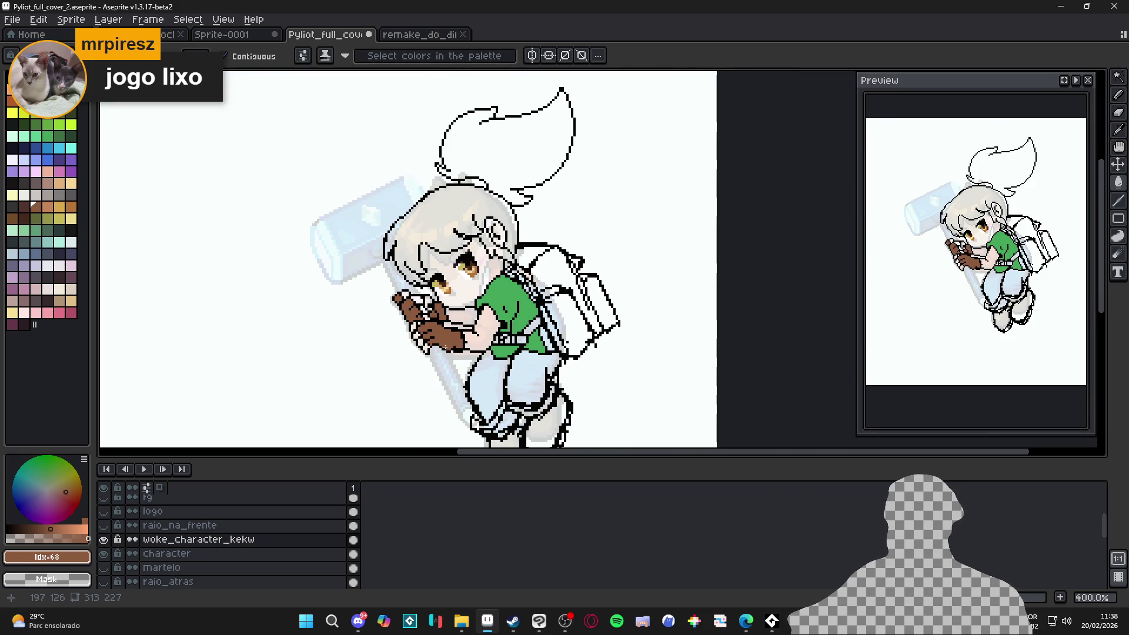
scroll(488, 326, "up", 2)
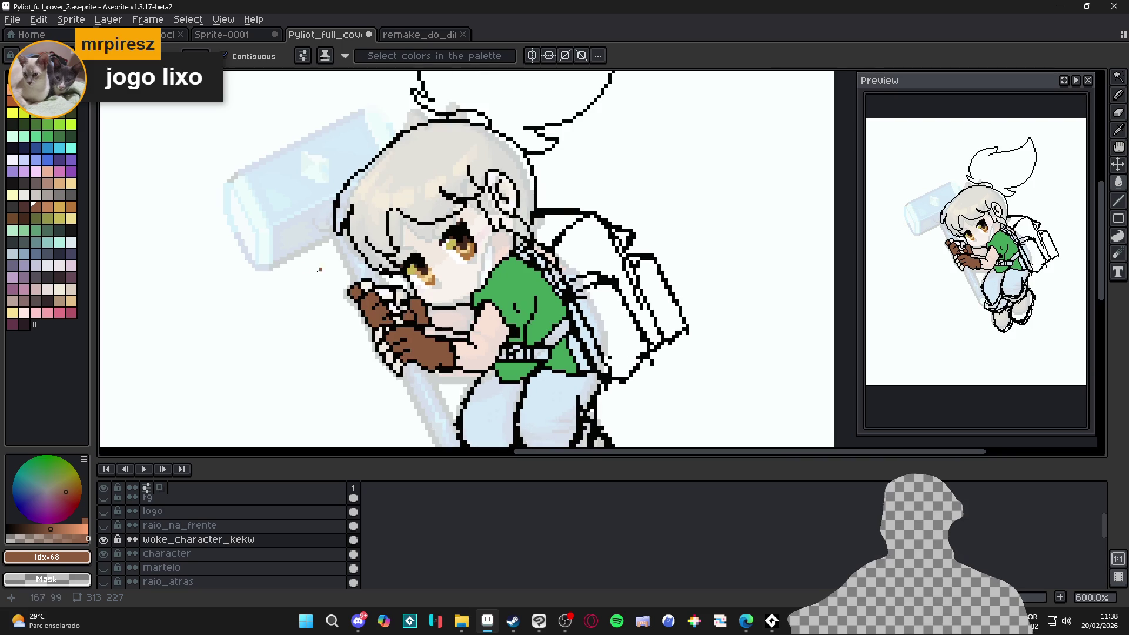
Step: Try filling the hair light yellow, then undo it
left_click(12, 194)
left_click(425, 240)
key("ctrl+z")
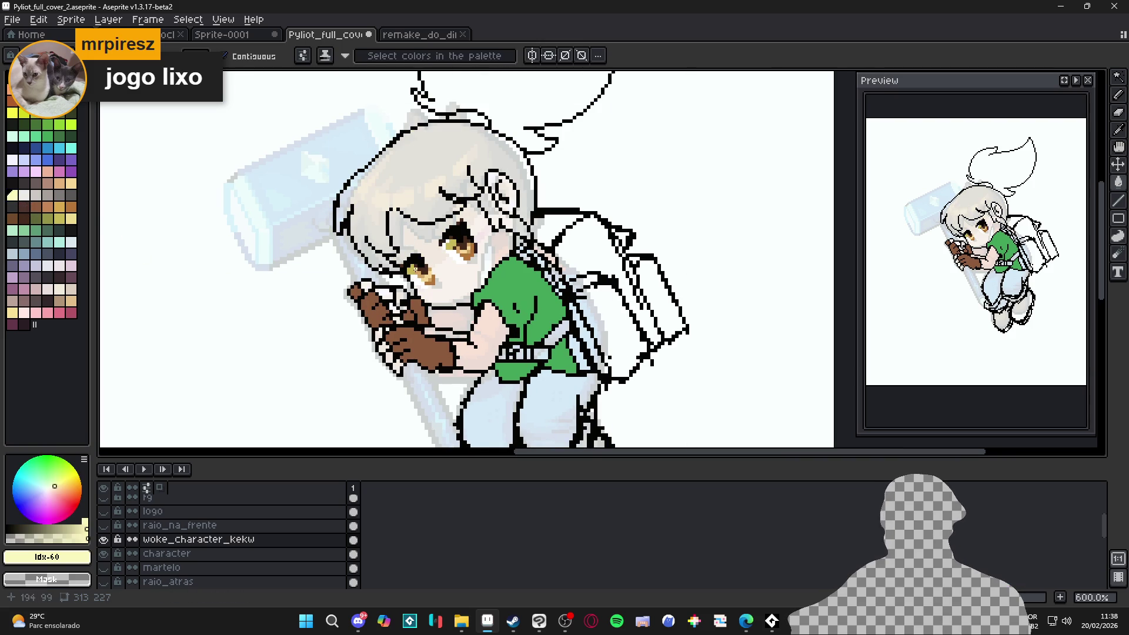
scroll(481, 243, "up", 3)
Step: Fill the face with a skin colour, then refill it with a lighter skin tone
key("b")
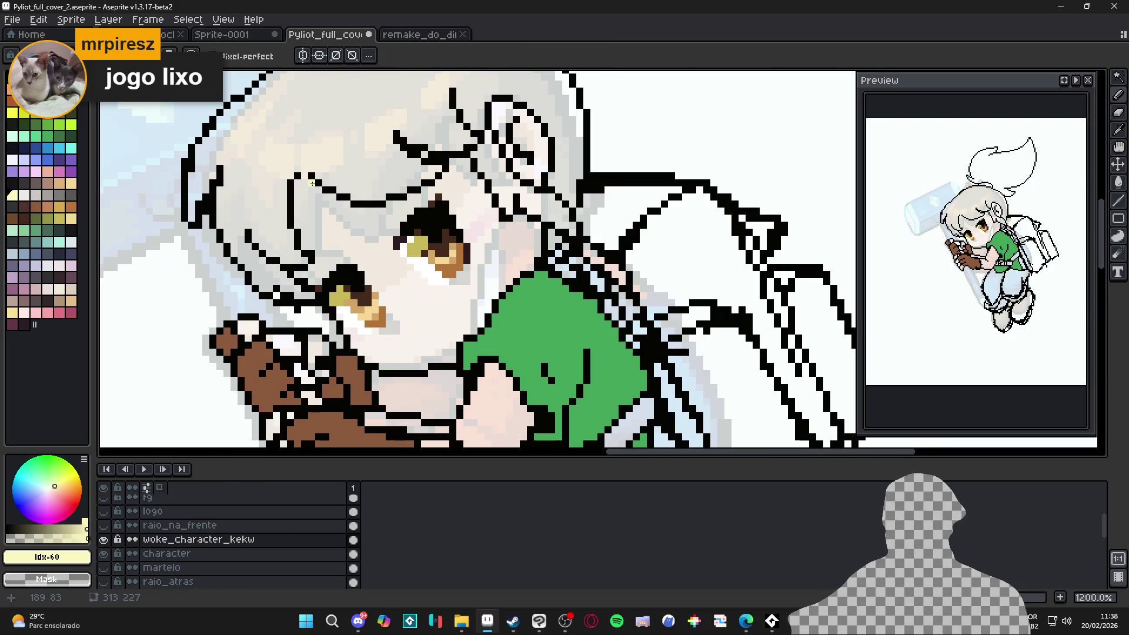
left_click(71, 183)
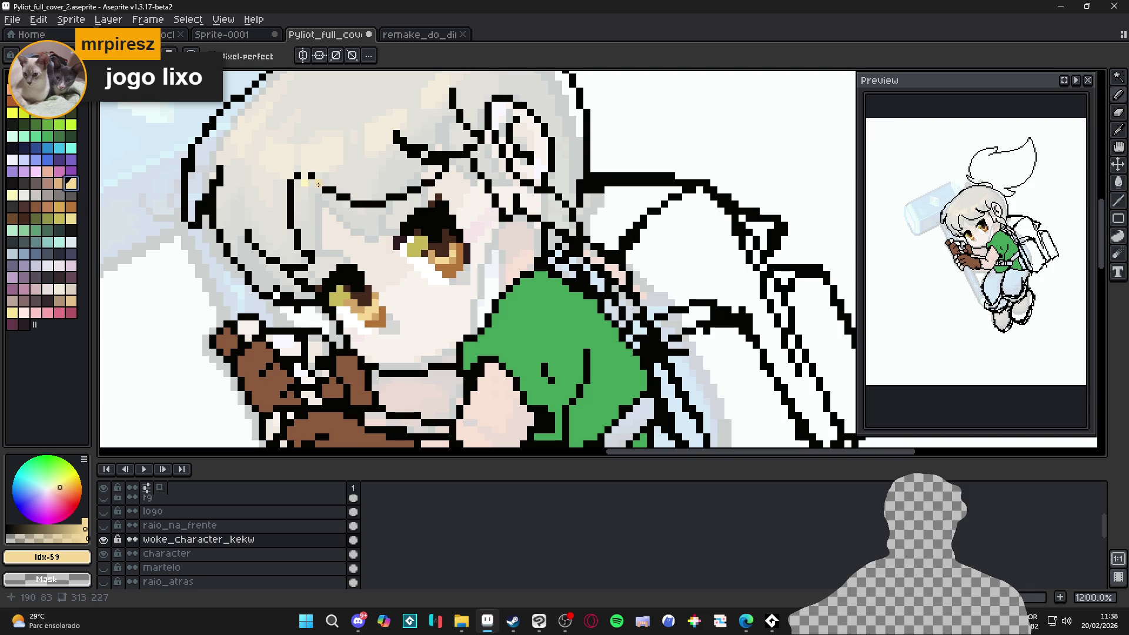
key("g")
left_click(330, 218)
scroll(330, 218, "down", 3)
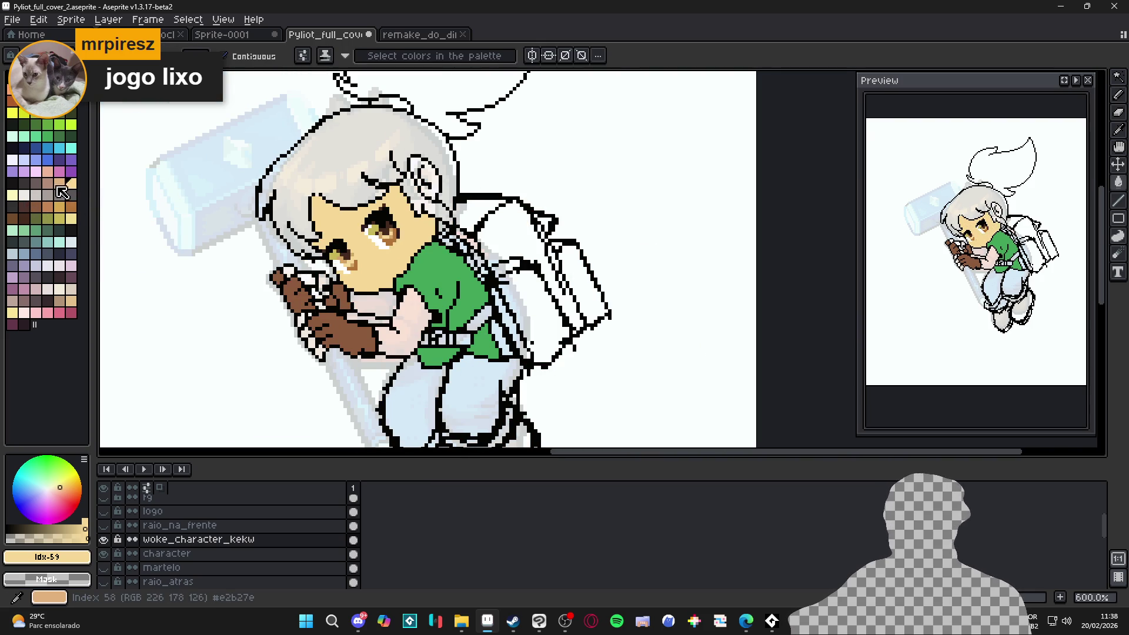
left_click(24, 88)
left_click(345, 230)
scroll(344, 230, "up", 2)
Step: Toggle between Pencil and Paint Bucket, then save the sprite file
key("b")
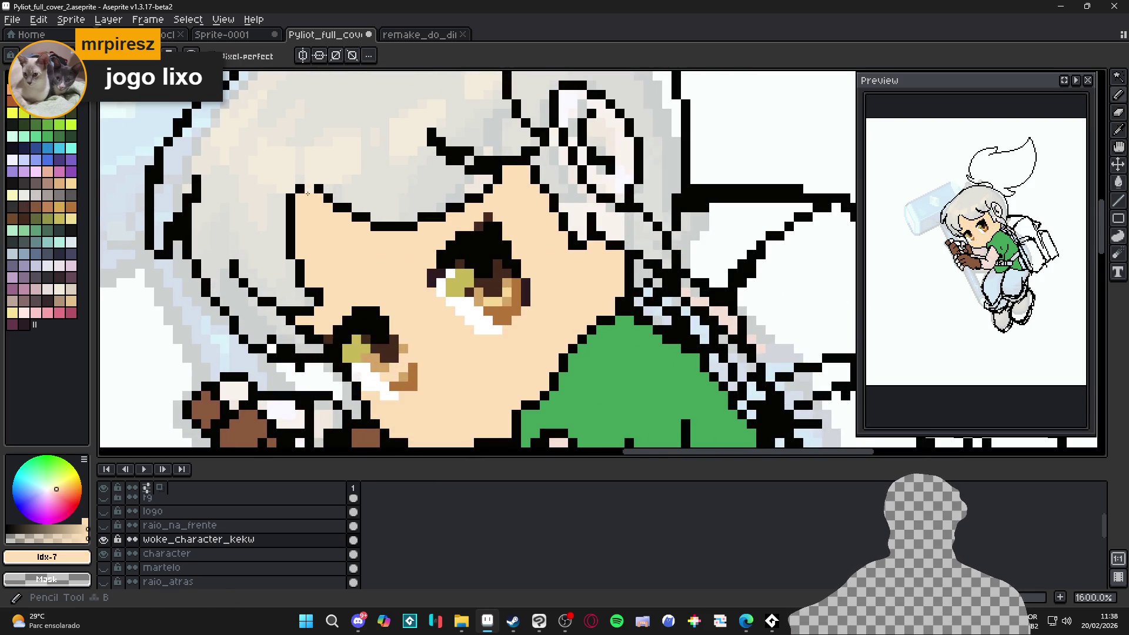
scroll(410, 296, "down", 2)
key("g")
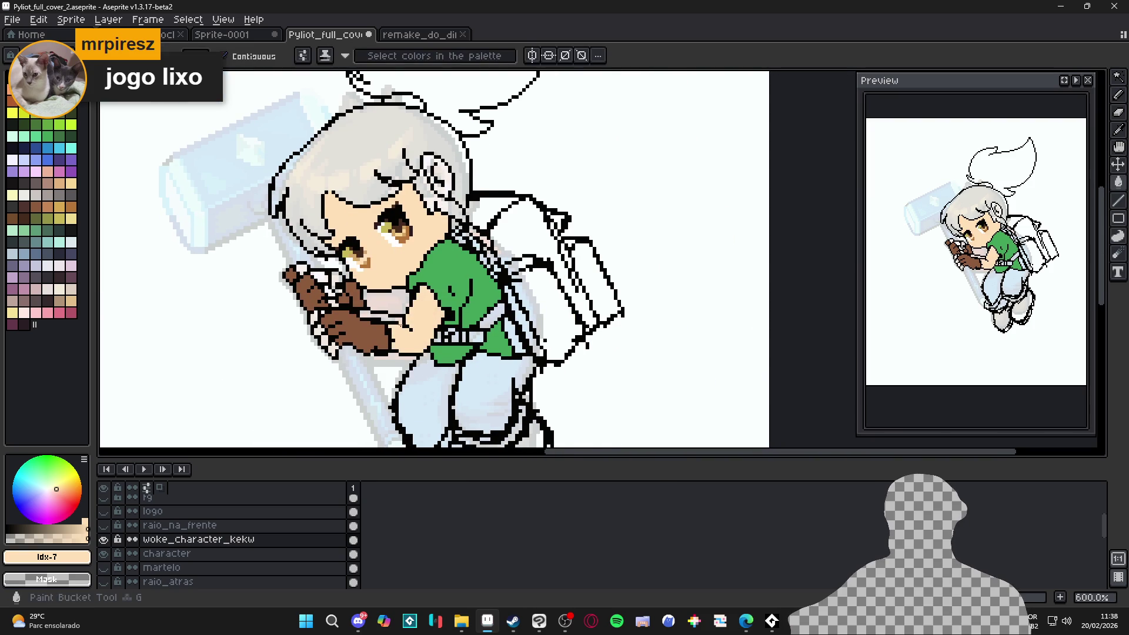
key("b")
scroll(328, 352, "up", 1)
key("g")
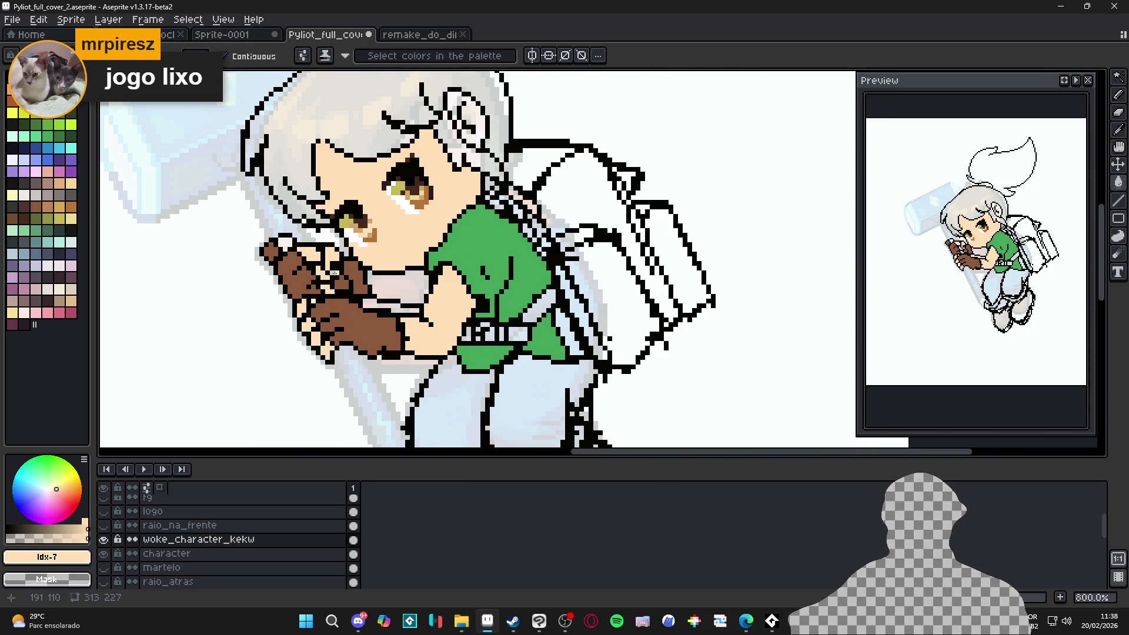
scroll(287, 242, "down", 3)
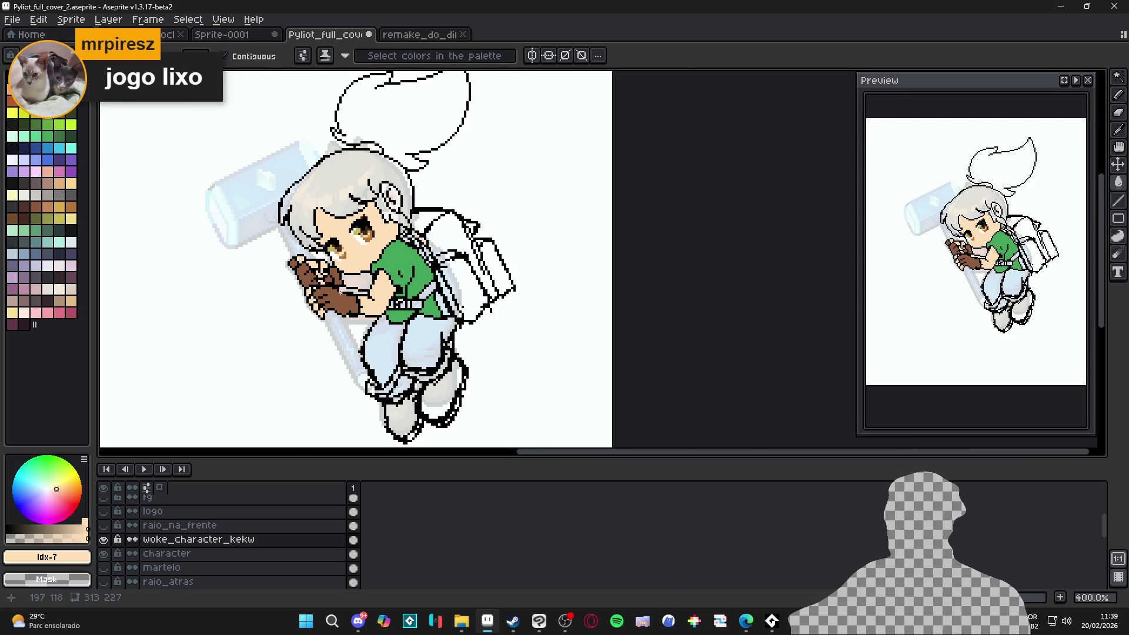
scroll(415, 325, "up", 2)
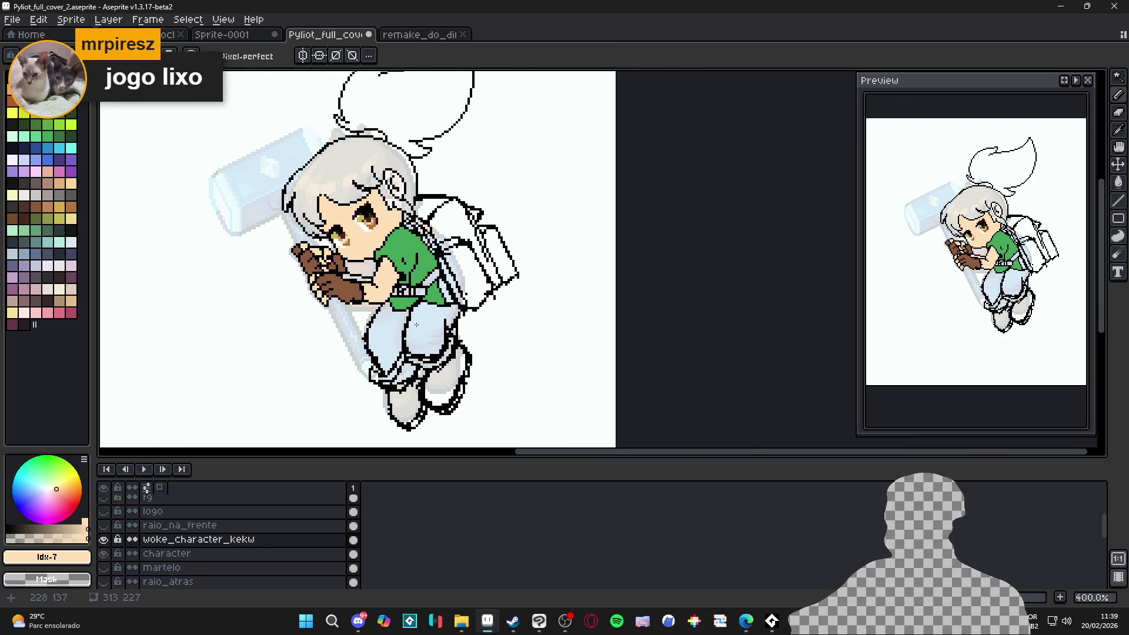
key("ctrl+s")
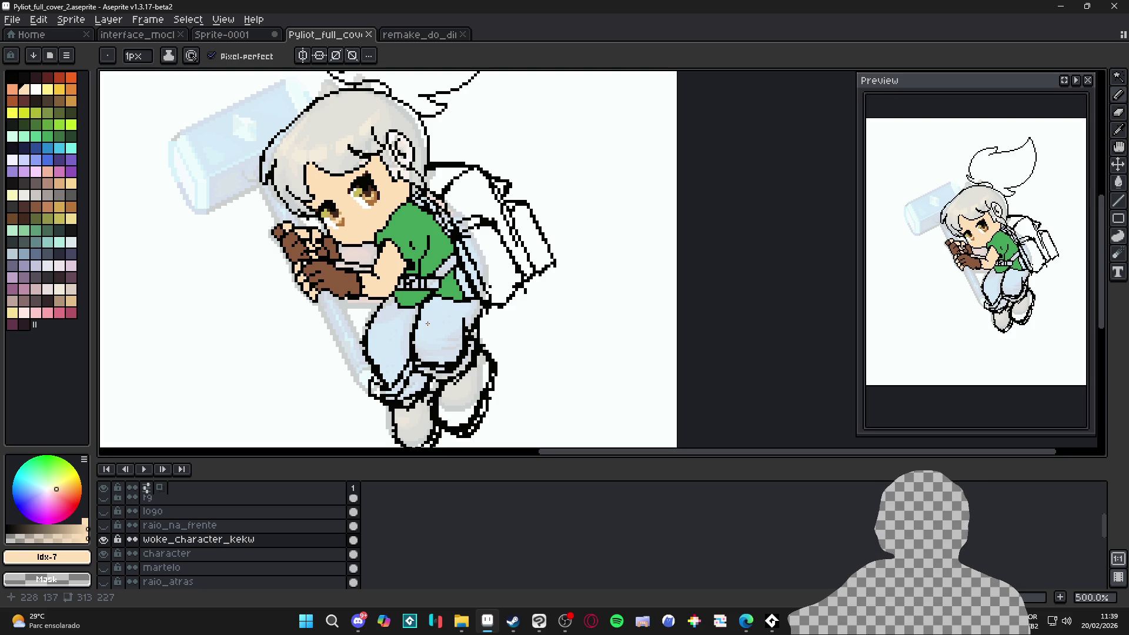
Step: Try bucket-filling the boots brown, undoing fills that leaked onto the background
left_click(509, 416)
key("ctrl+z")
left_click(585, 303)
key("ctrl+z")
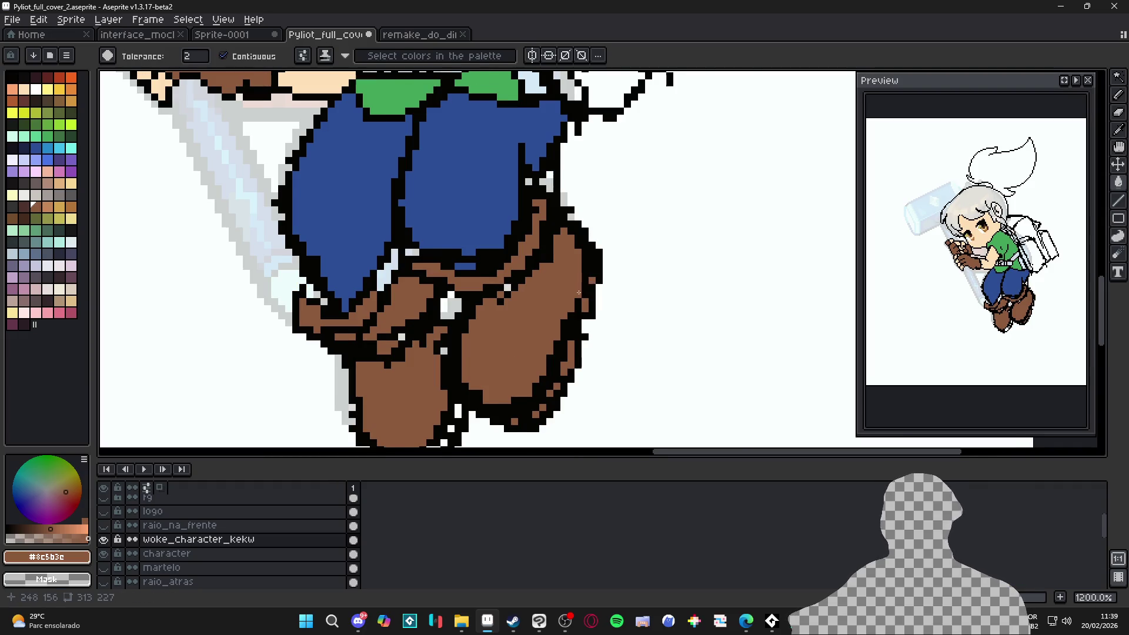
scroll(584, 285, "down", 1)
scroll(530, 294, "up", 2)
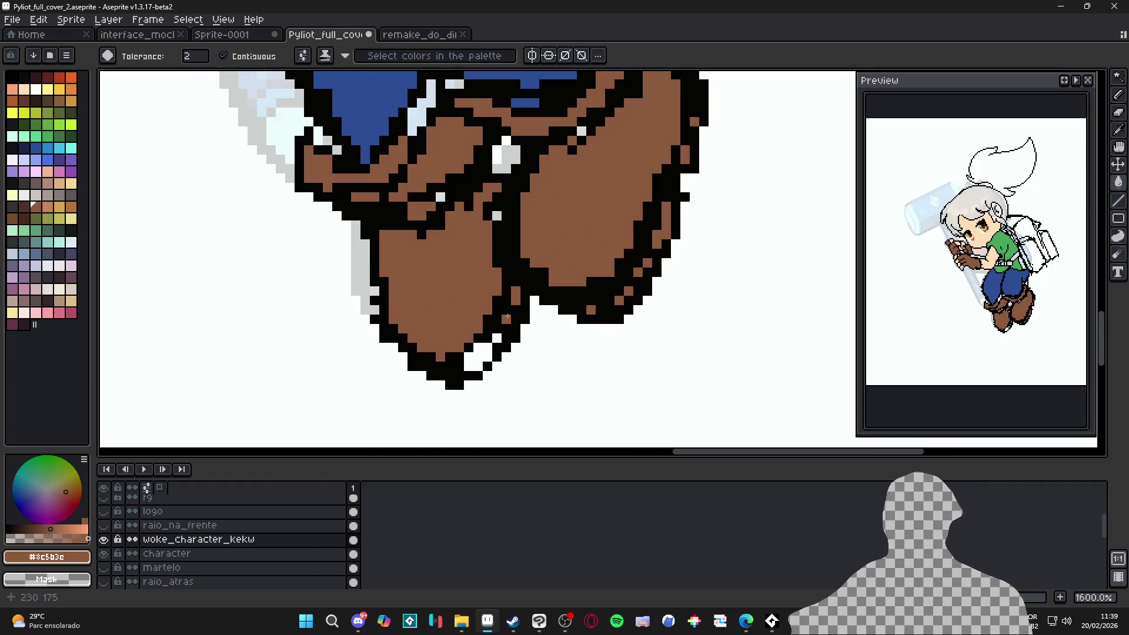
scroll(476, 356, "down", 2)
scroll(440, 355, "up", 1)
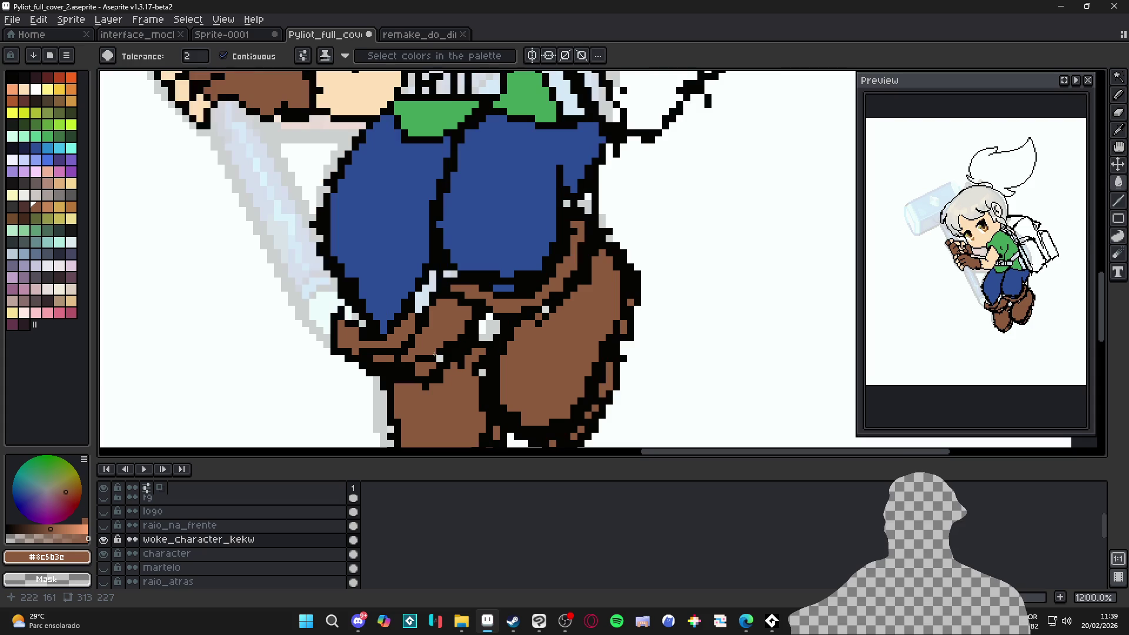
Step: Fill the white strip between the jeans and boots
left_click(424, 291)
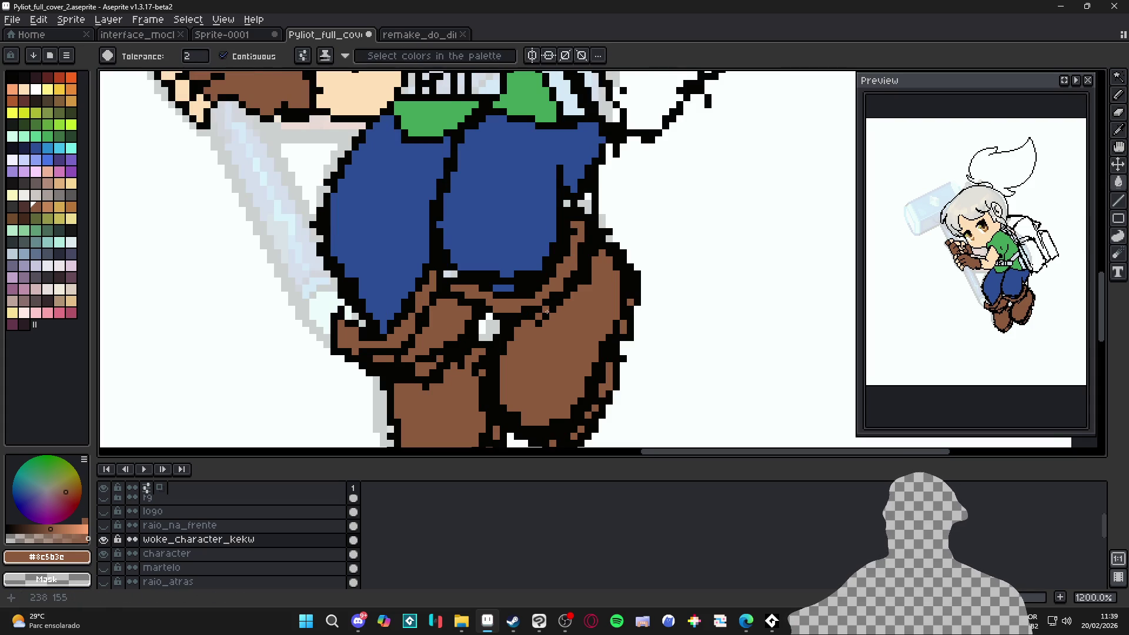
scroll(576, 224, "down", 4)
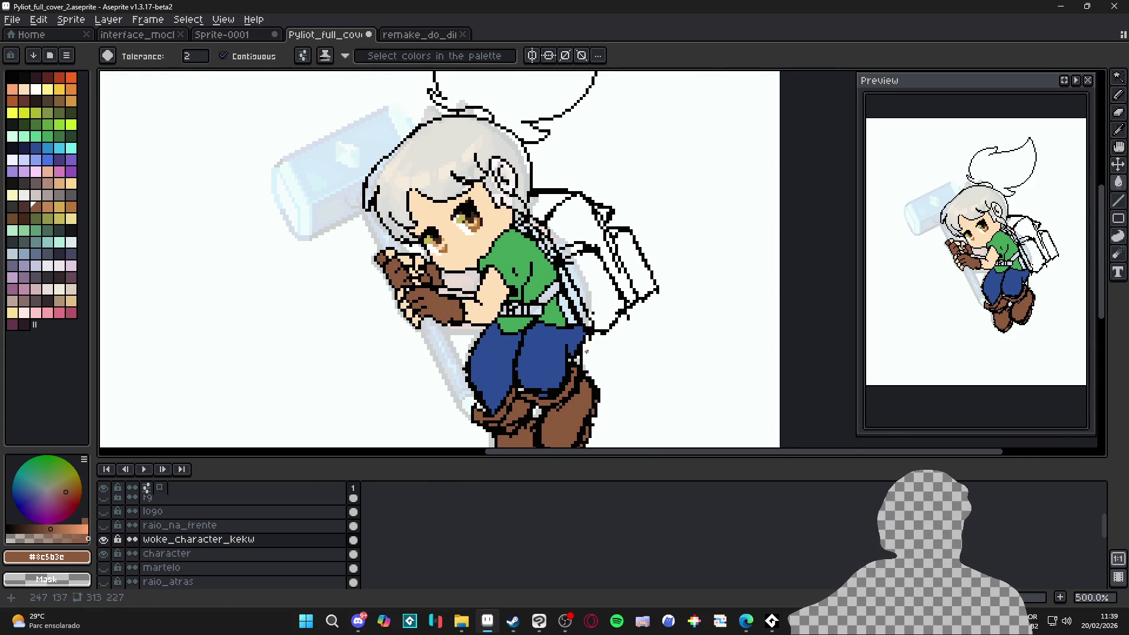
scroll(560, 341, "up", 2)
scroll(560, 341, "down", 1)
scroll(560, 341, "up", 1)
Step: Take the jeans' blue as the colour and shrink the pencil to 1 pixel
left_click(560, 341, "alt")
key("b")
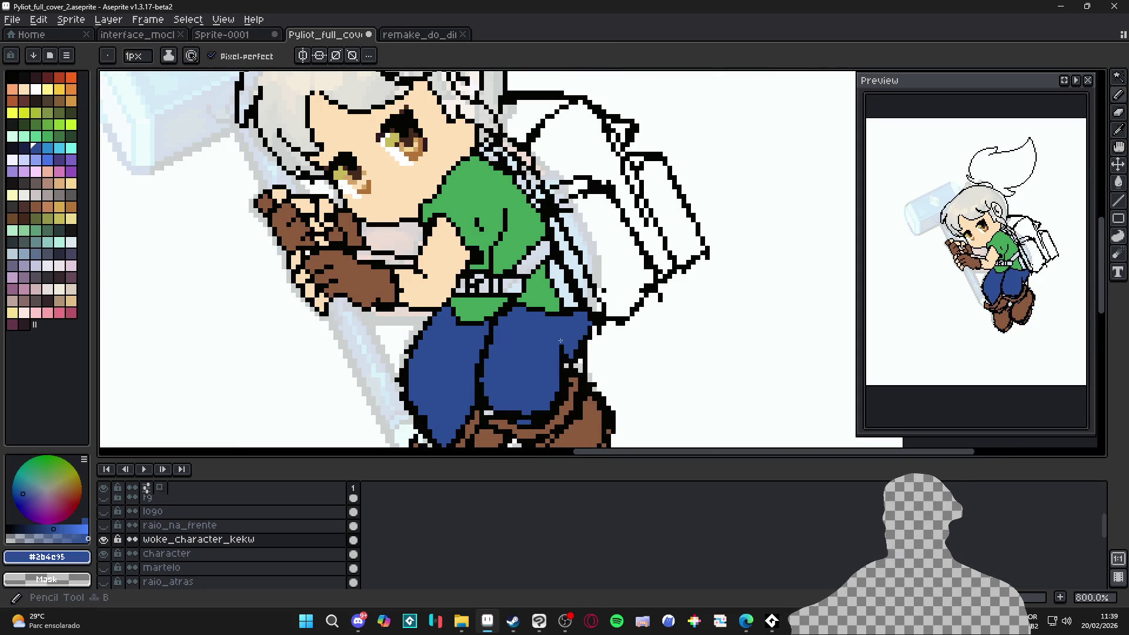
scroll(549, 378, "down", 3)
key("minus")
key("minus")
scroll(584, 357, "down", 1)
scroll(584, 357, "up", 1)
scroll(584, 358, "up", 1)
scroll(584, 358, "down", 1)
scroll(582, 358, "up", 2)
Step: Darken the jeans' right edge with a black pencil line
left_click(567, 361, "alt")
left_click_drag(556, 376, 542, 392)
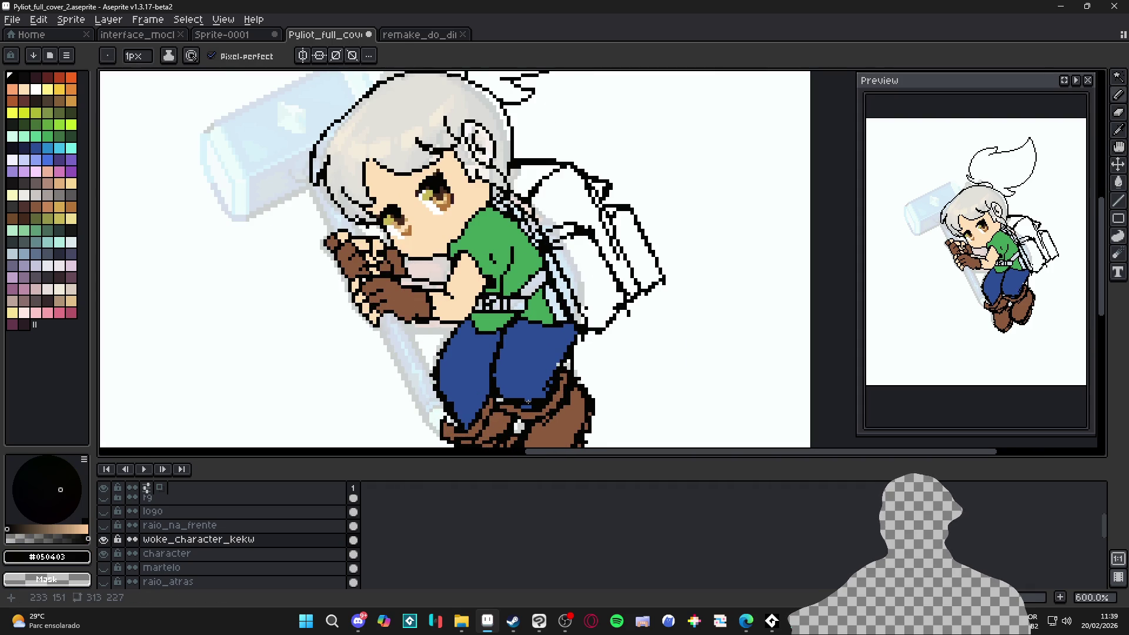
scroll(591, 350, "down", 1)
scroll(592, 350, "down", 2)
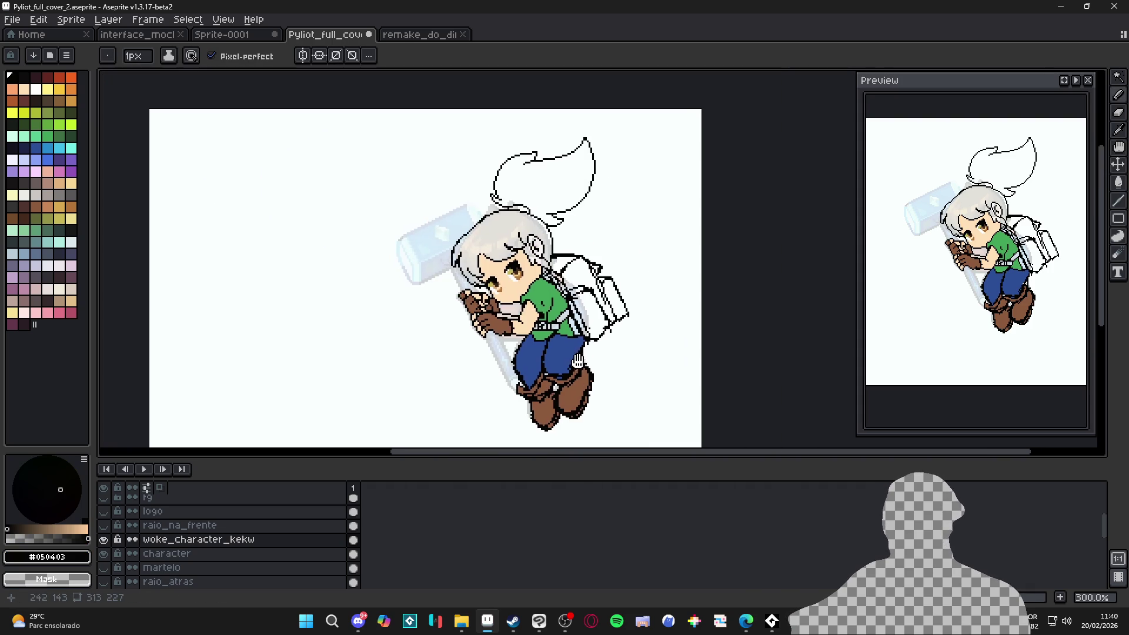
scroll(592, 350, "down", 1)
scroll(594, 317, "up", 1)
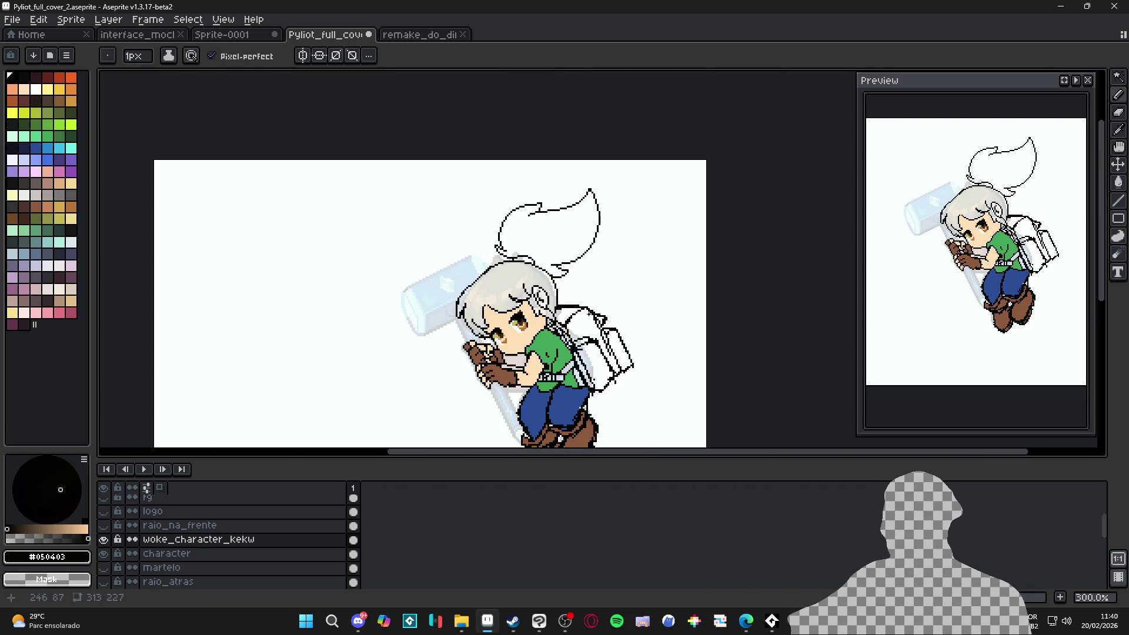
scroll(544, 376, "up", 1)
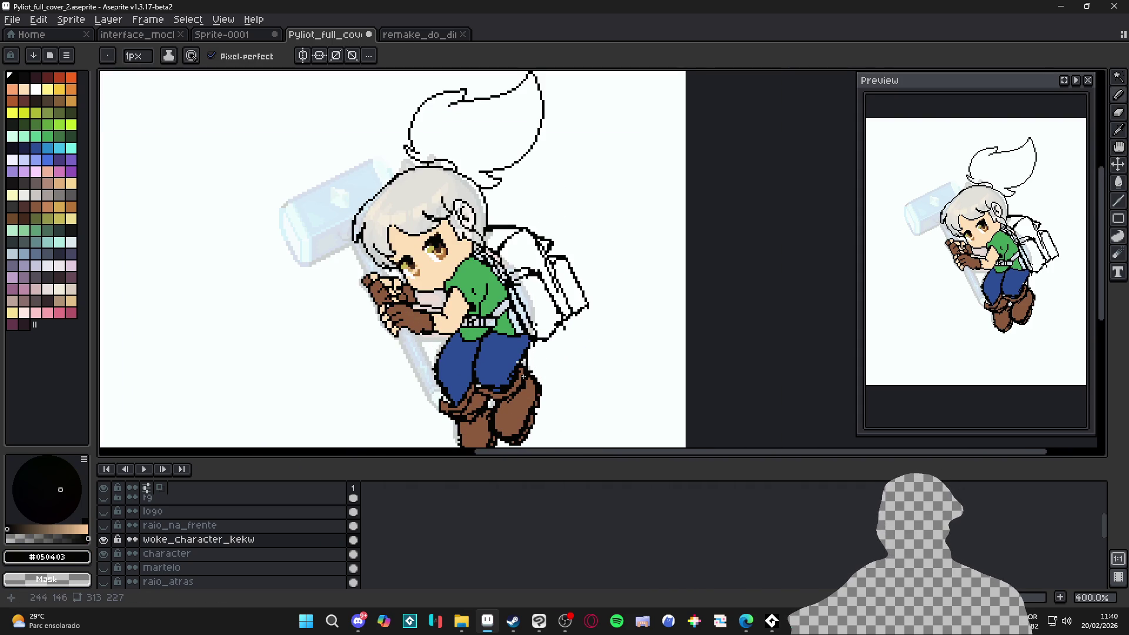
left_click(47, 183)
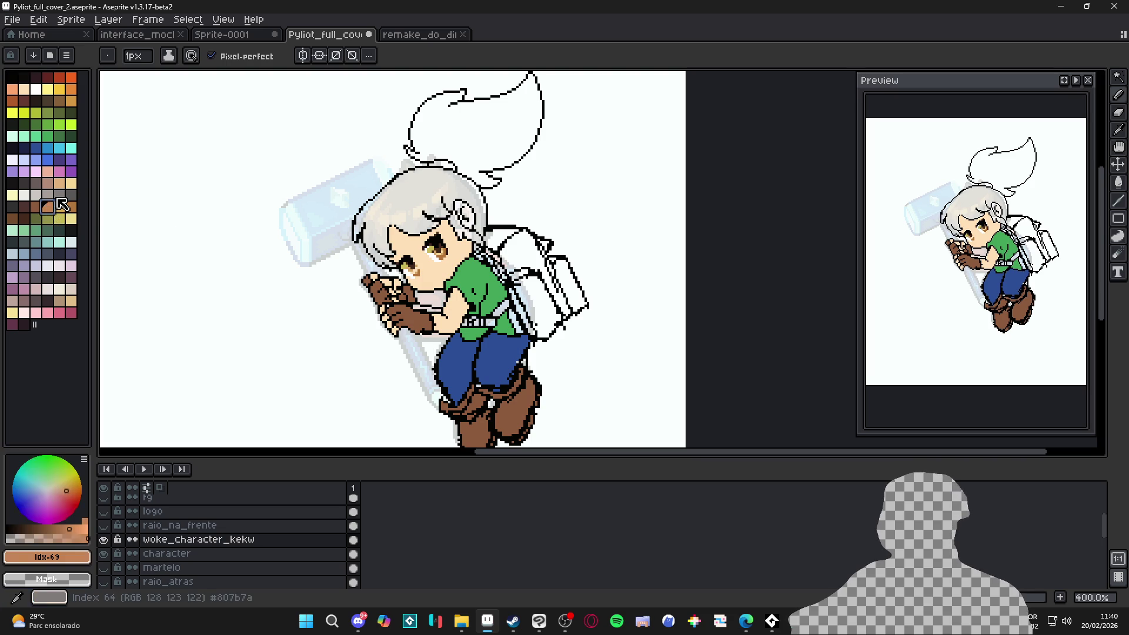
Step: Bucket-fill the backpack's top flap, front panel and side sections with tan brown
key("g")
left_click(538, 303)
left_click(509, 257)
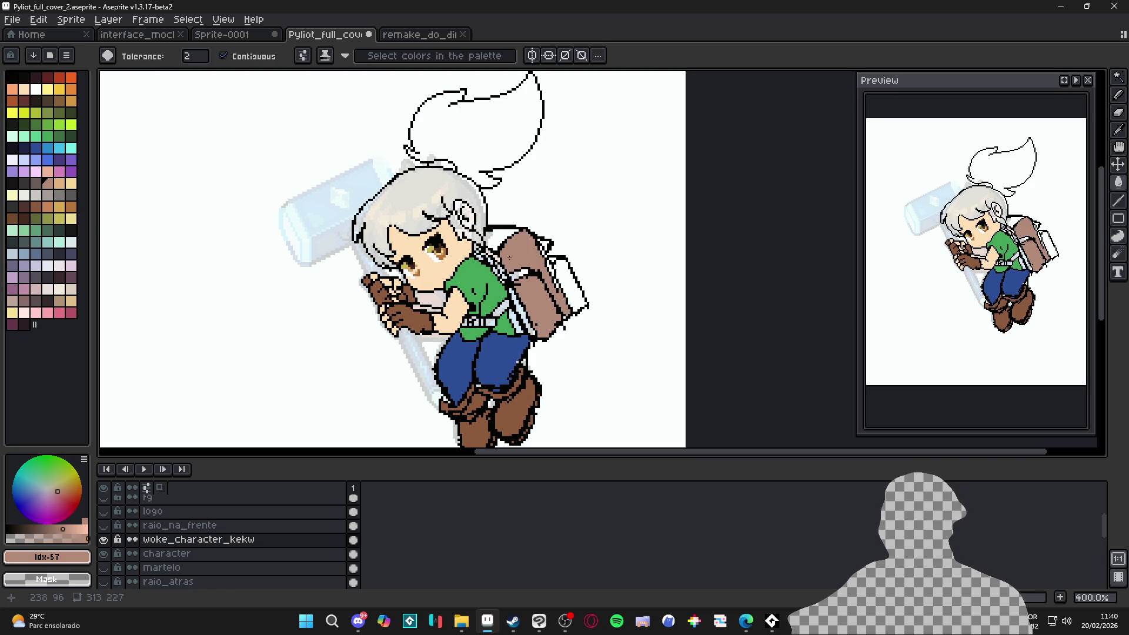
left_click(59, 300)
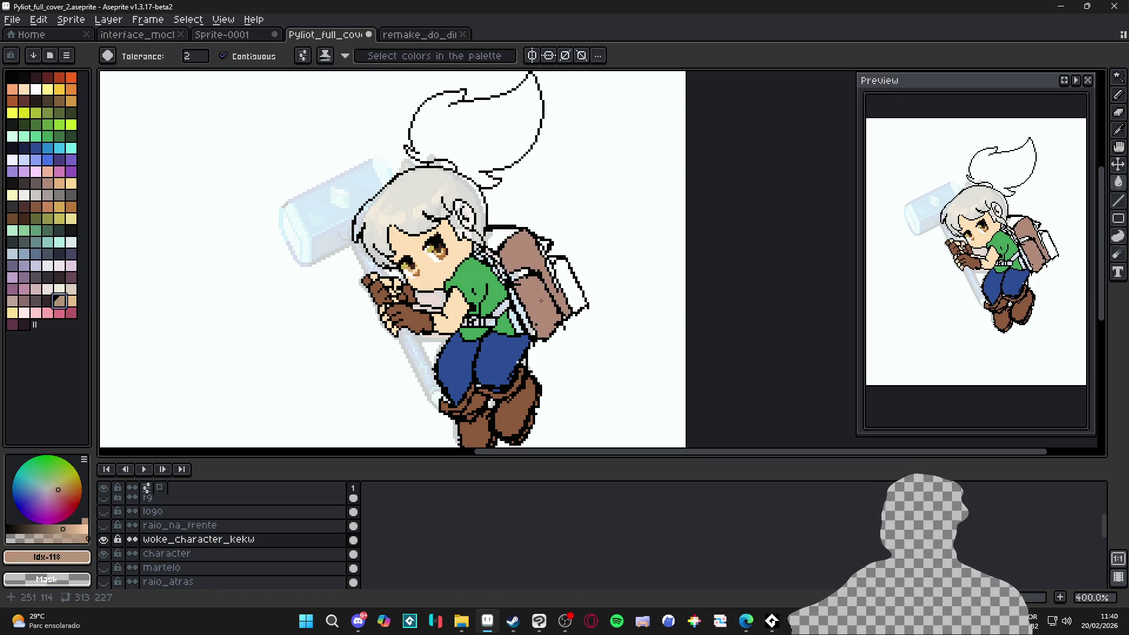
scroll(537, 267, "up", 2)
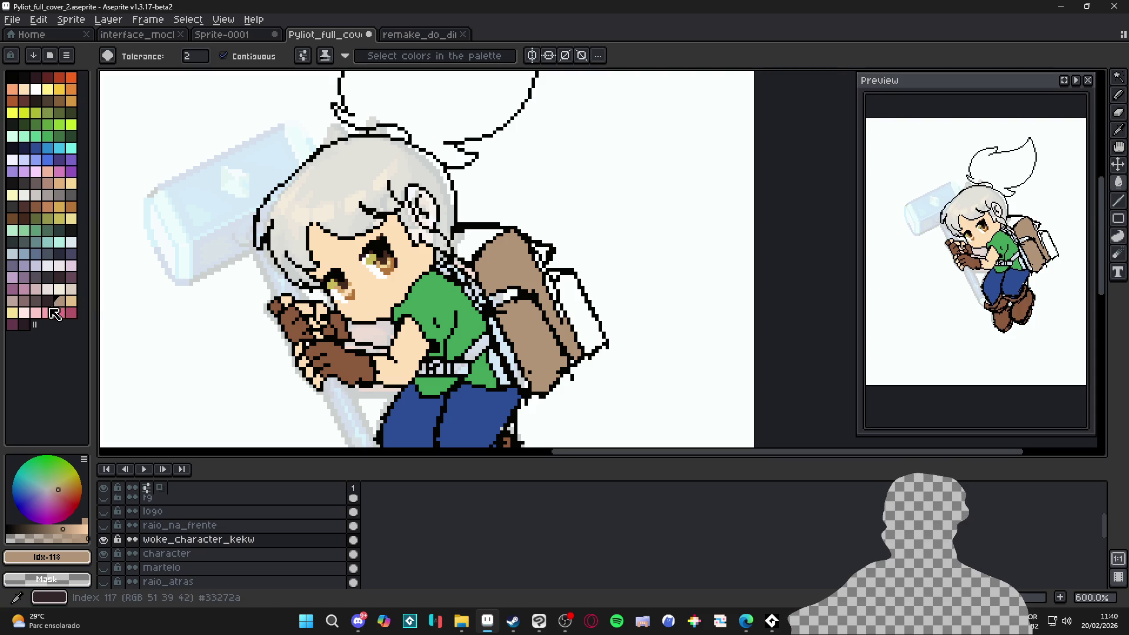
left_click(13, 301)
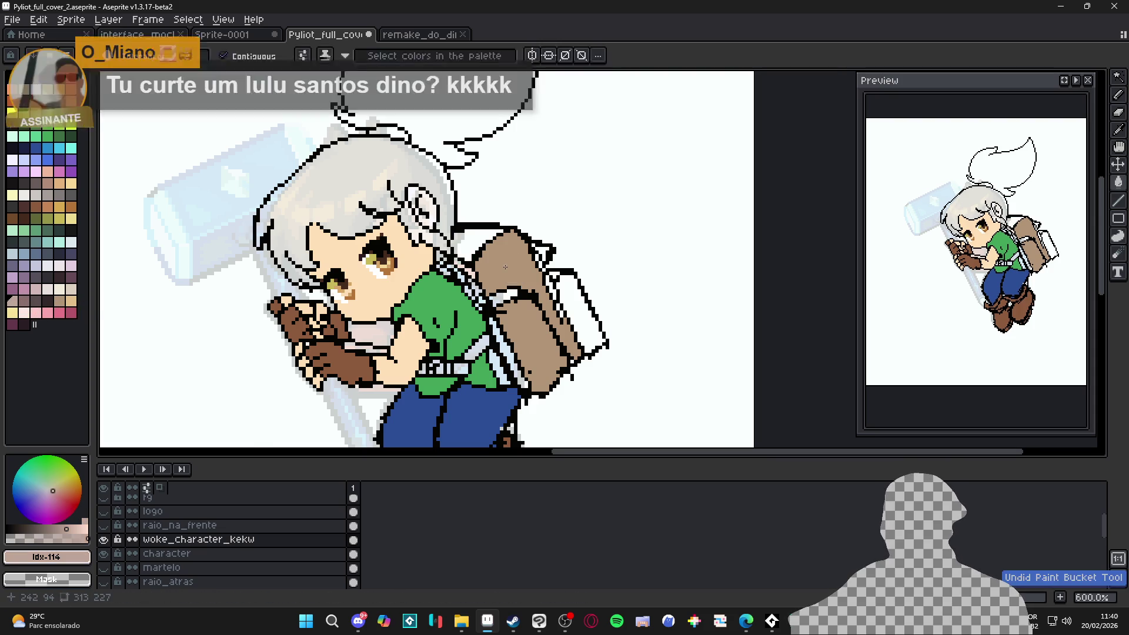
left_click(71, 300)
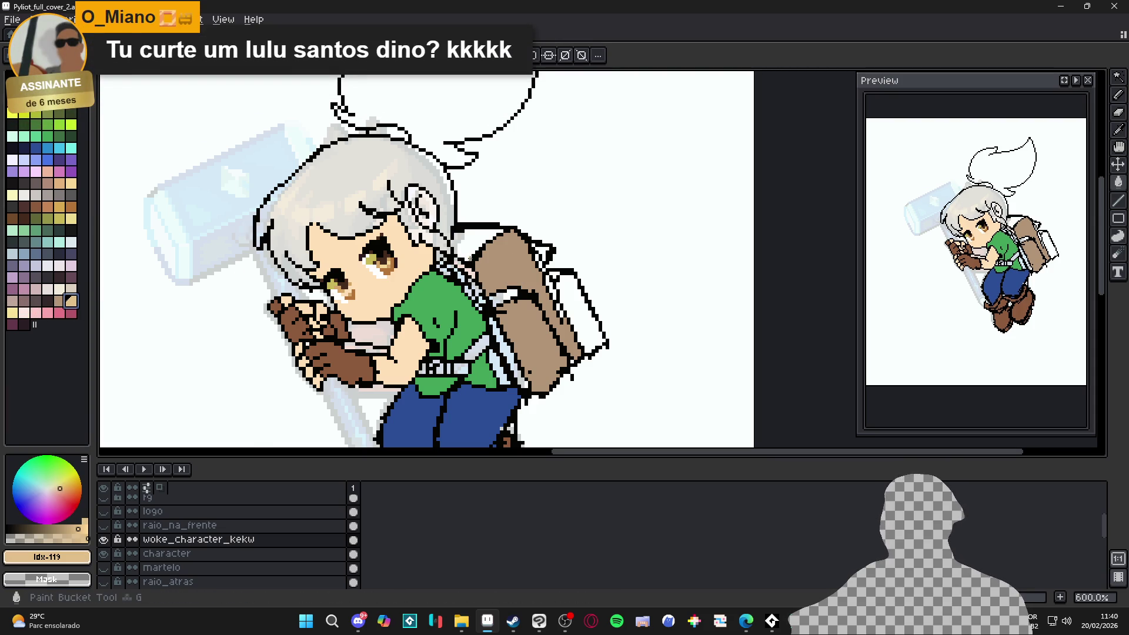
left_click(474, 244)
left_click(529, 312, "alt")
left_click(576, 312)
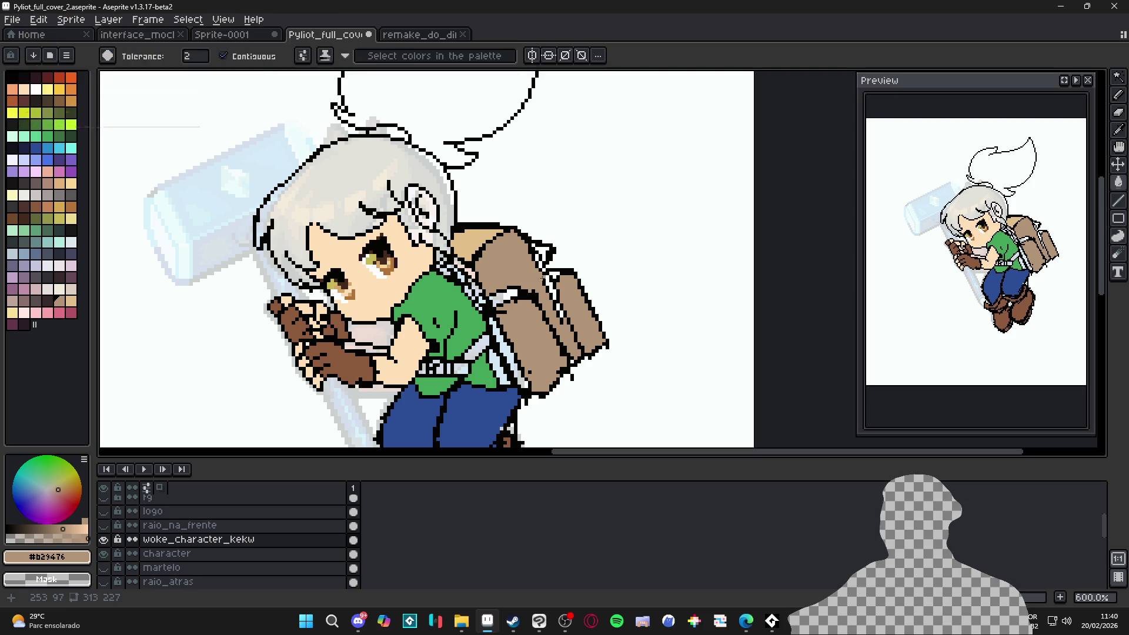
left_click(522, 287, "alt")
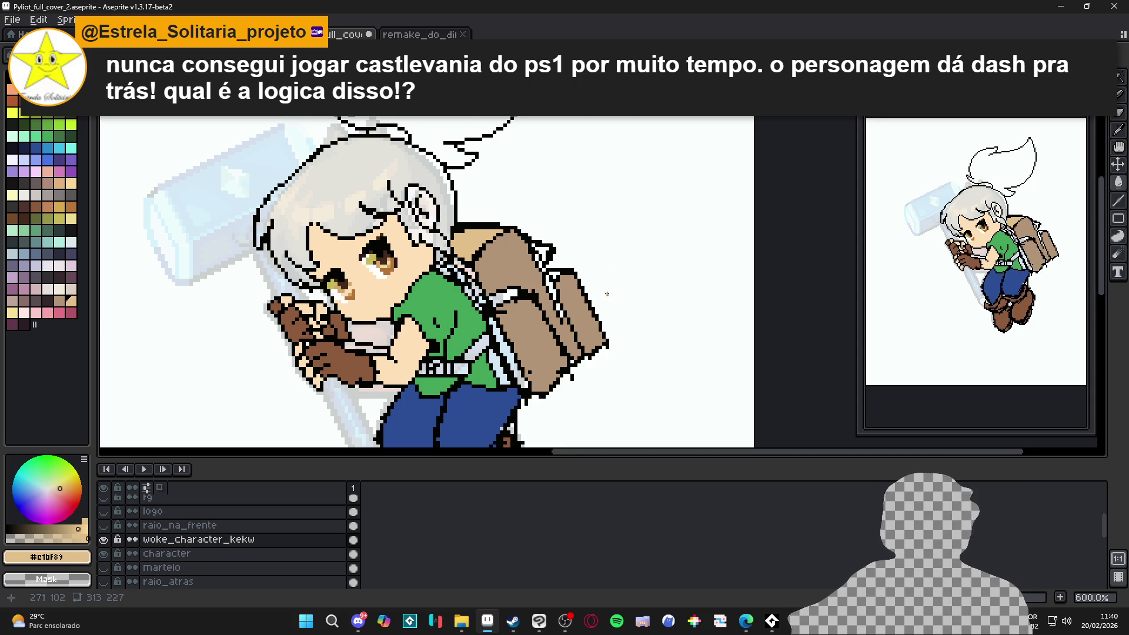
Step: Sample the bag's brown #b29476 and paint it over the white gap between the backpack outlines
scroll(491, 245, "up", 1)
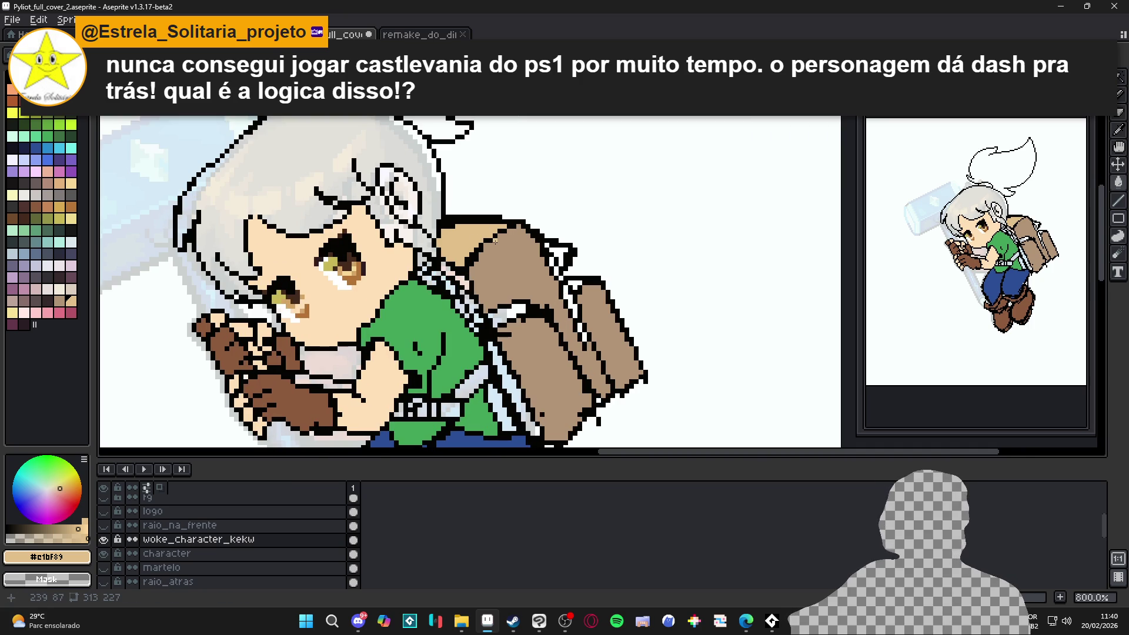
scroll(664, 292, "up", 2)
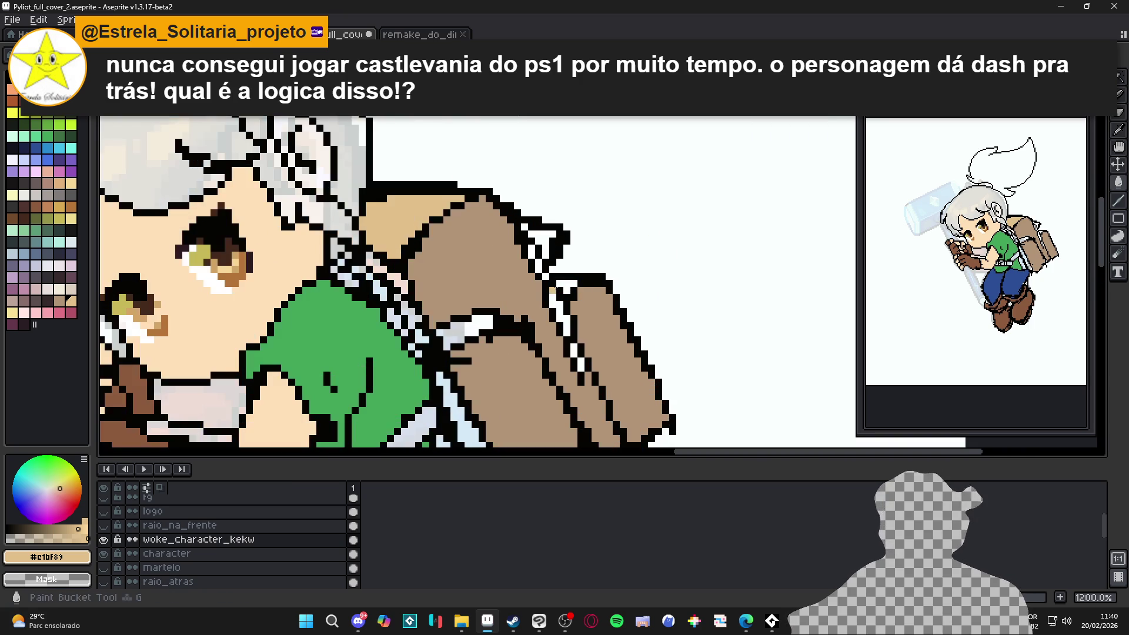
left_click(554, 323, "alt")
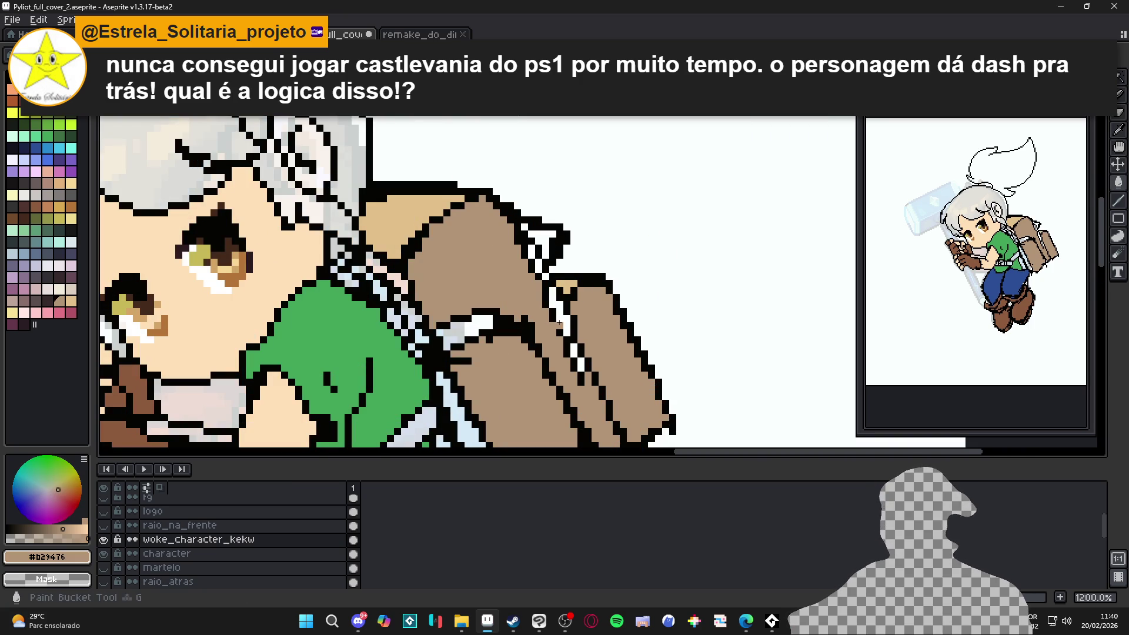
left_click_drag(558, 323, 559, 289)
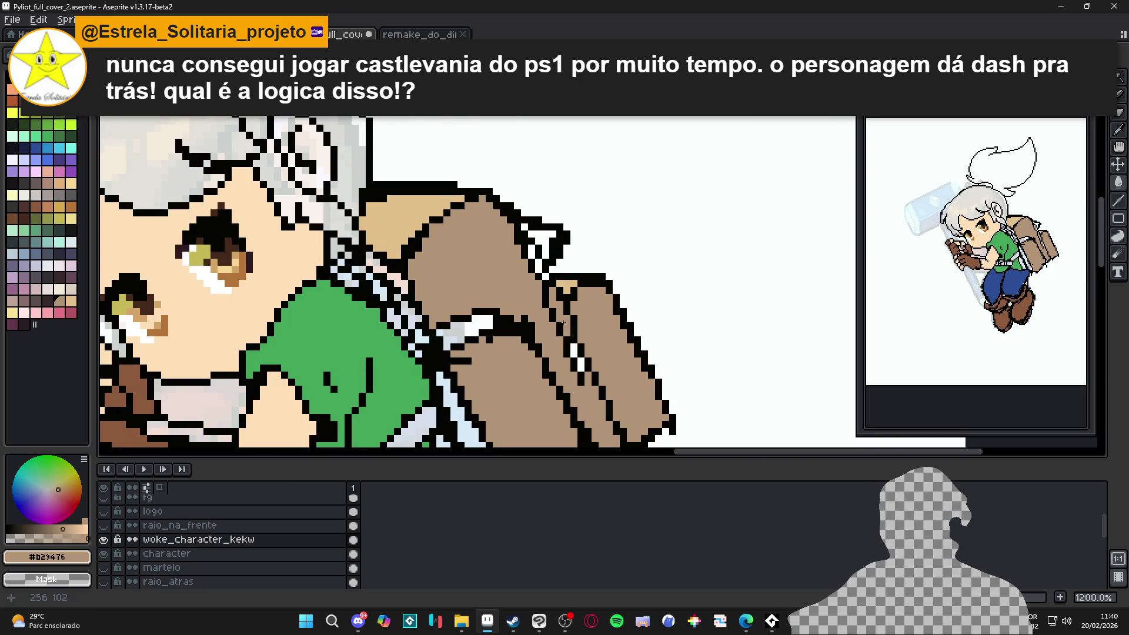
Step: Sample the light tan and then the bag's tan brown again to check the remaining gaps
left_click(574, 287, "alt")
scroll(471, 312, "down", 2)
scroll(522, 297, "up", 2)
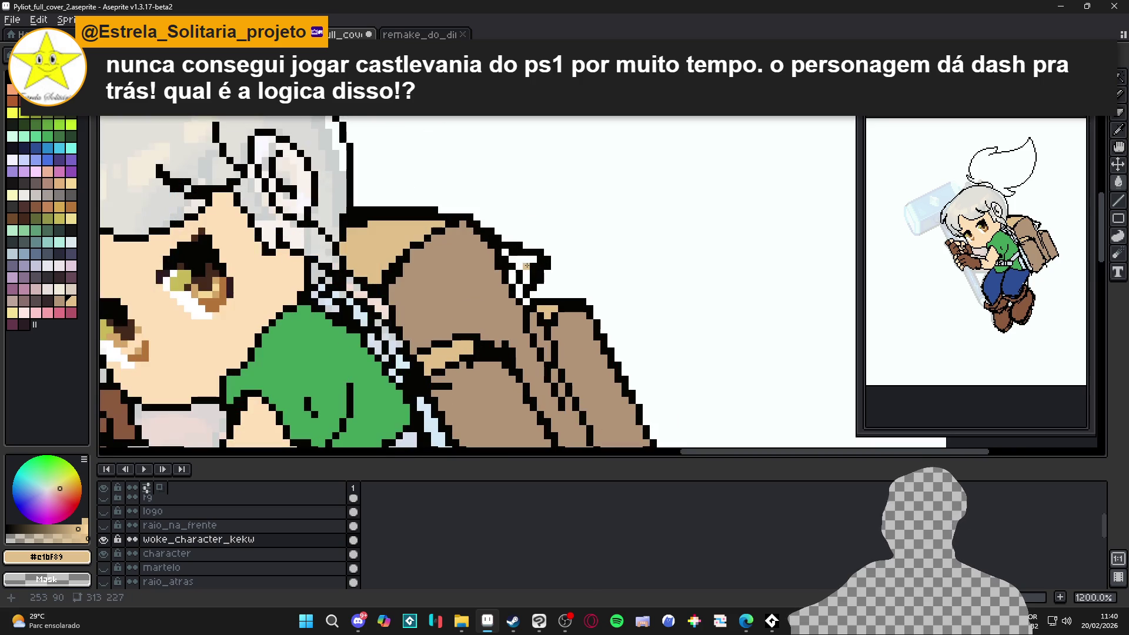
scroll(526, 266, "down", 4)
scroll(529, 269, "up", 2)
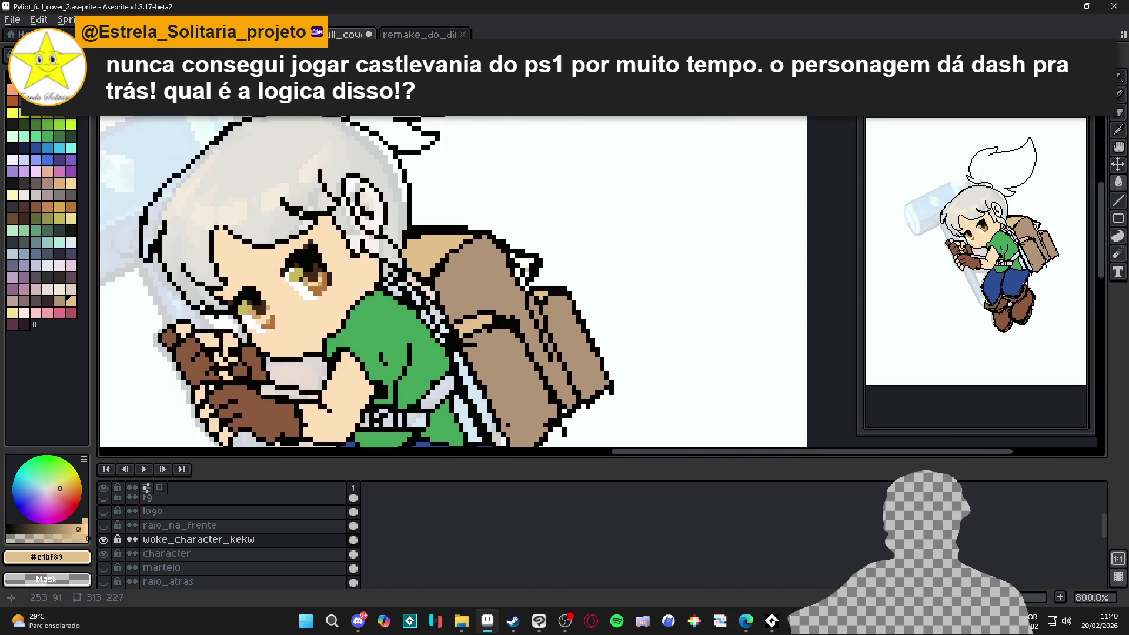
left_click(535, 283, "alt")
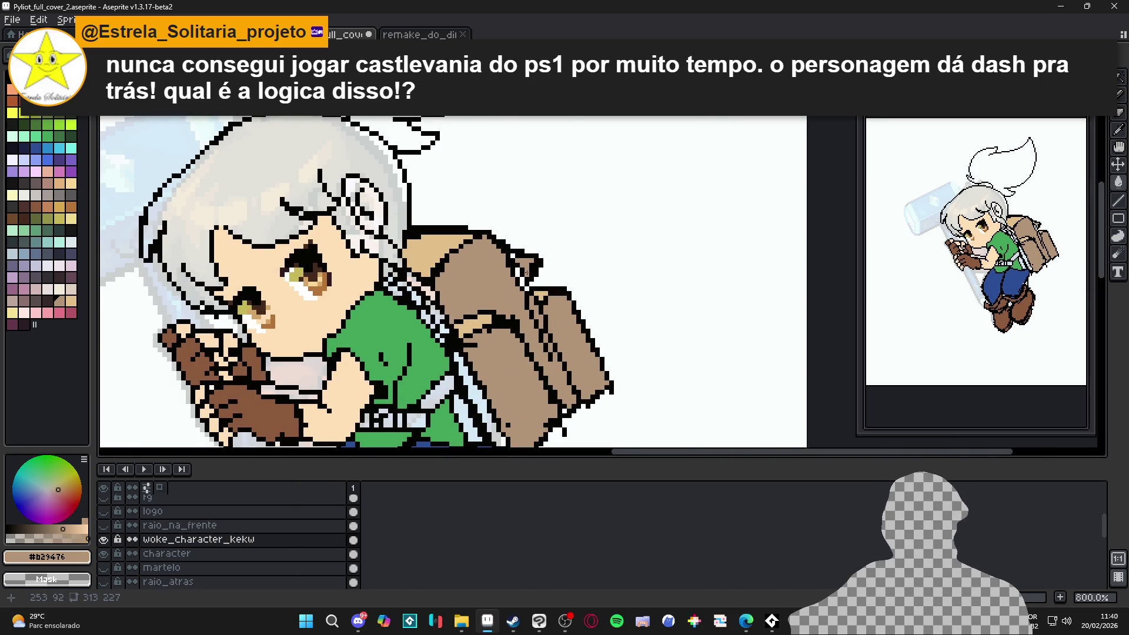
scroll(522, 277, "up", 2)
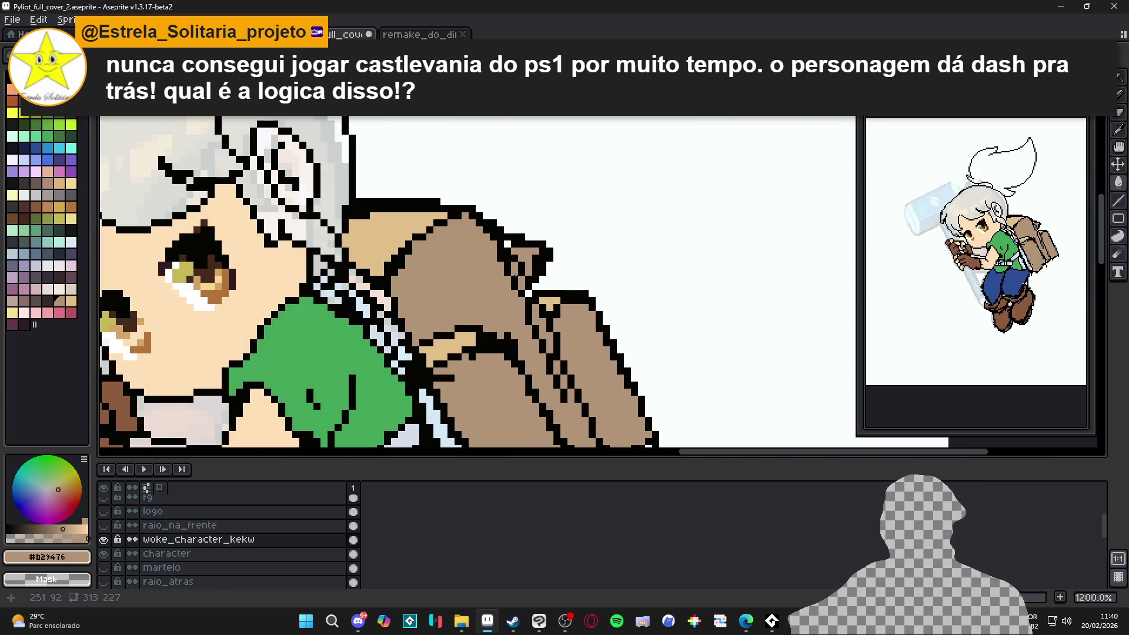
Step: Switch to the Paint Bucket and choose a different colour for the strap
key("g")
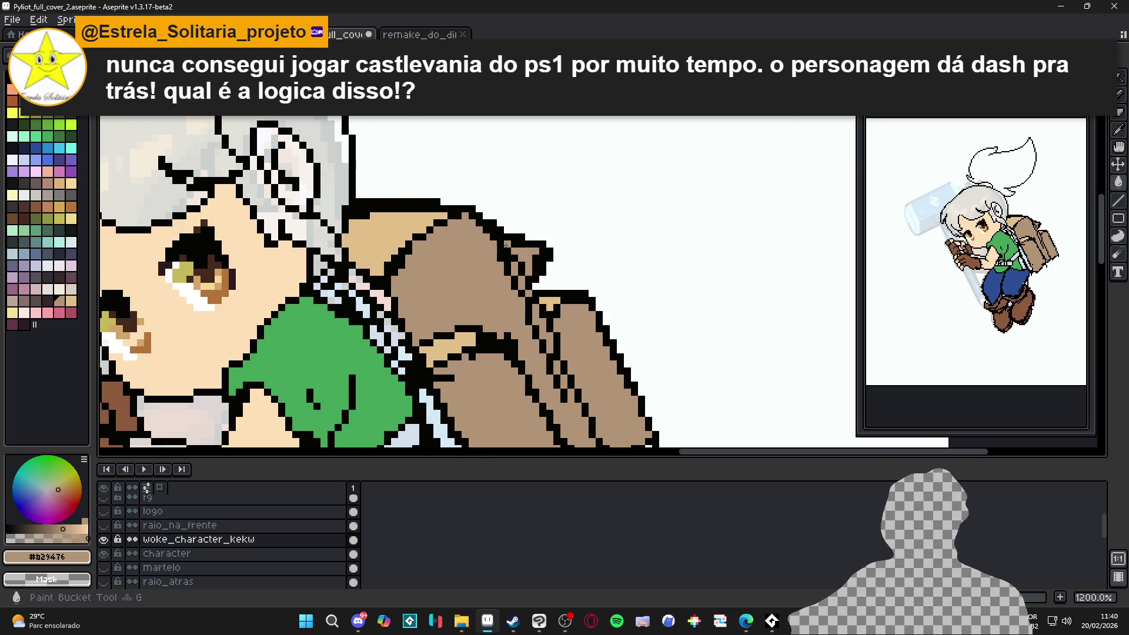
scroll(506, 244, "down", 2)
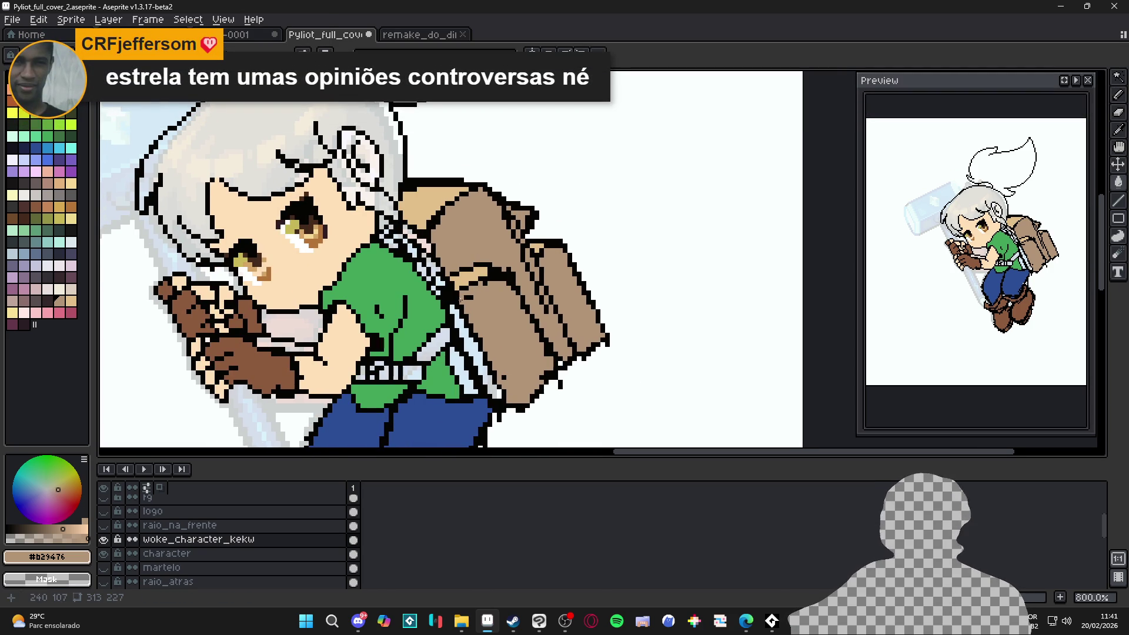
scroll(453, 247, "down", 1)
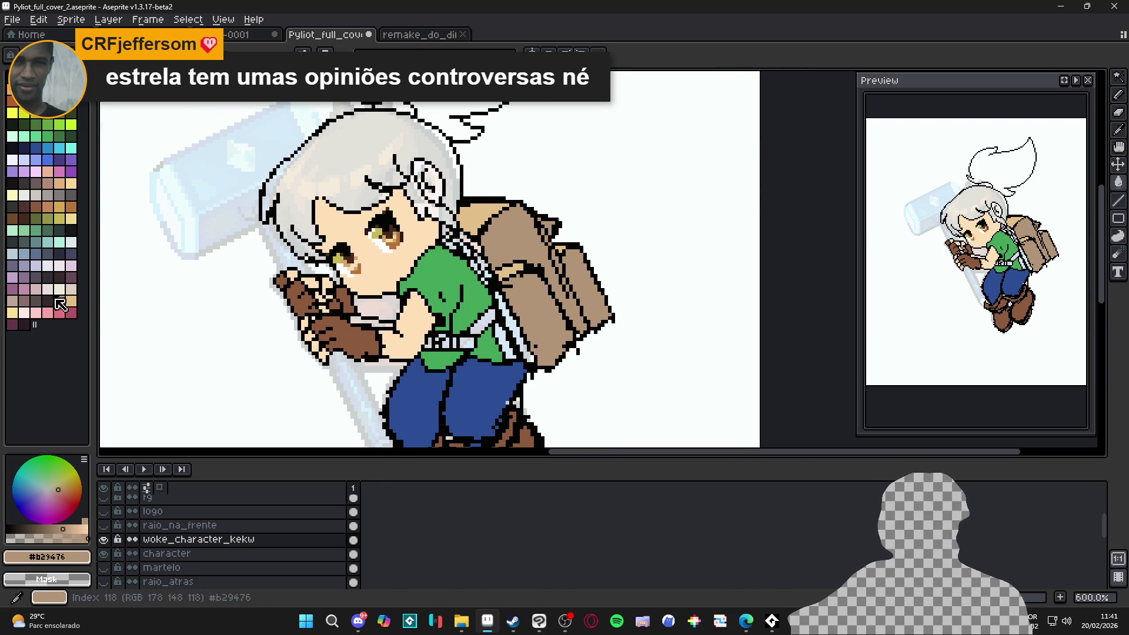
left_click(24, 300)
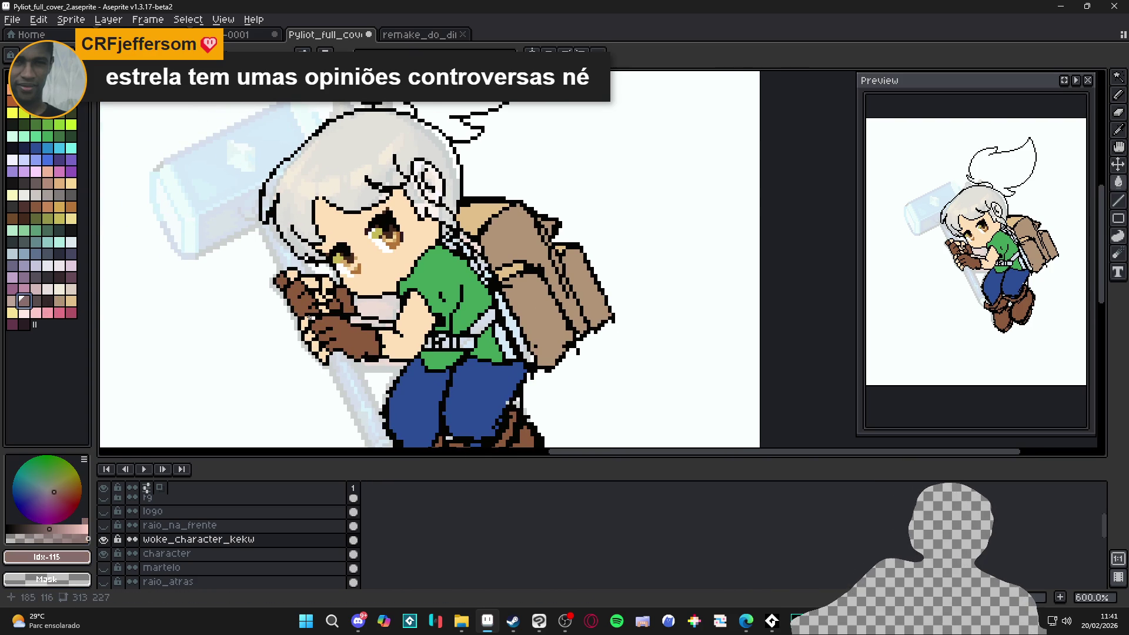
scroll(463, 308, "up", 1)
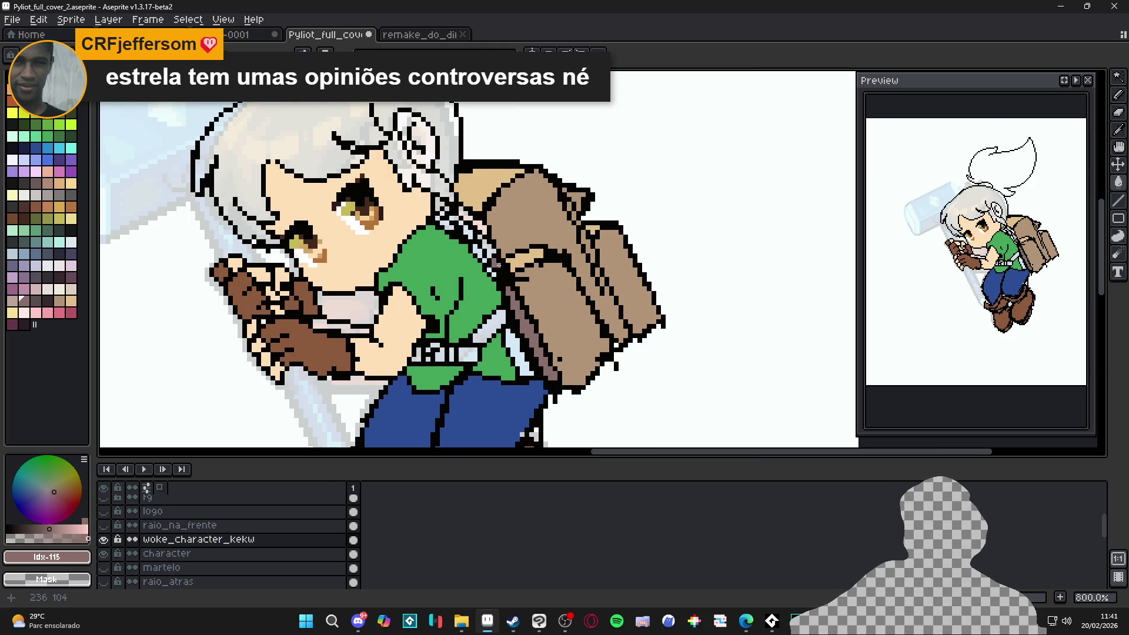
scroll(487, 251, "up", 1)
scroll(487, 251, "up", 1)
scroll(482, 244, "down", 3)
scroll(475, 235, "up", 3)
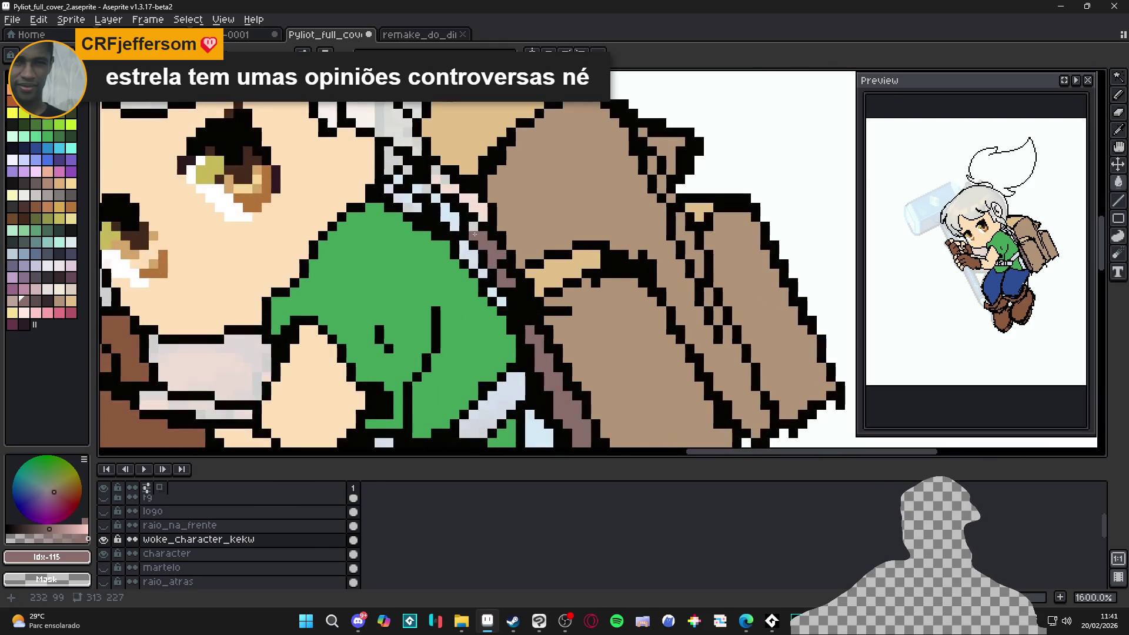
Step: Bucket-fill the mauve strap pixels reddish-brown #8c5b3c, undoing one wrong fill
scroll(476, 226, "down", 3)
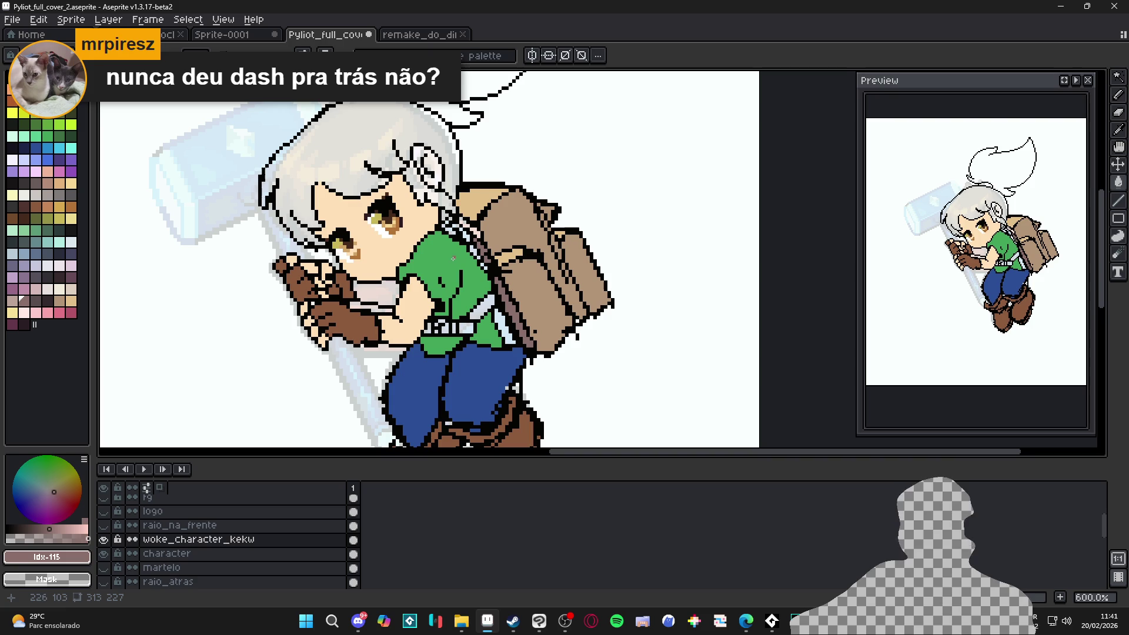
scroll(451, 260, "up", 4)
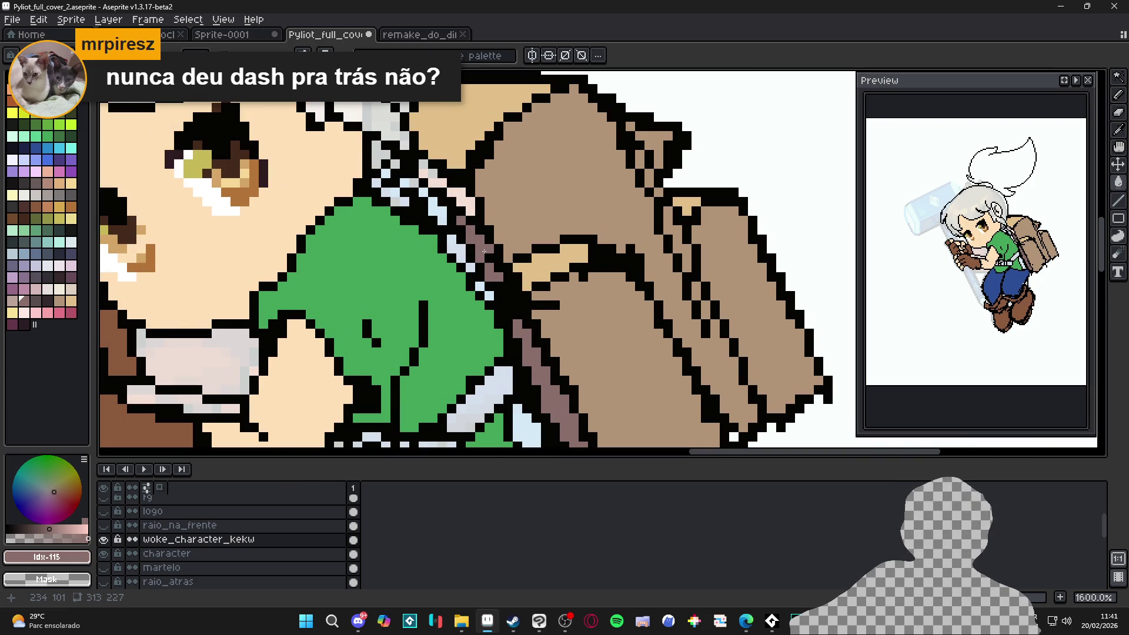
scroll(484, 252, "down", 3)
left_click(491, 250, "alt")
scroll(497, 250, "up", 3)
left_click(501, 249)
left_click(497, 258)
left_click(470, 238)
key("ctrl+z")
left_click(478, 243)
left_click(468, 226)
left_click(429, 215)
Step: With the Pencil, touch up the strap in brown and add black #050403 outline pixels along its edge
key("b")
mouse_move(464, 242)
left_mouse_down()
mouse_move(521, 289)
mouse_move(507, 259)
mouse_move(496, 260)
left_mouse_up()
left_click(490, 257)
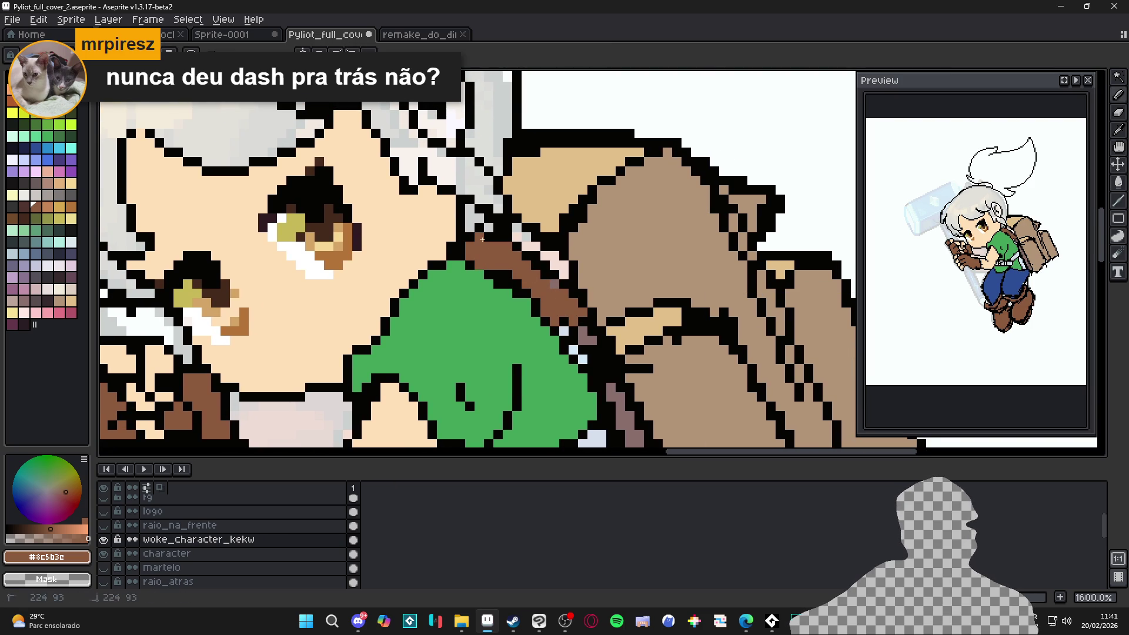
mouse_move(565, 331)
left_mouse_down()
mouse_move(584, 352)
mouse_move(553, 283)
left_mouse_up()
left_click(590, 330, "alt")
scroll(541, 290, "down", 1)
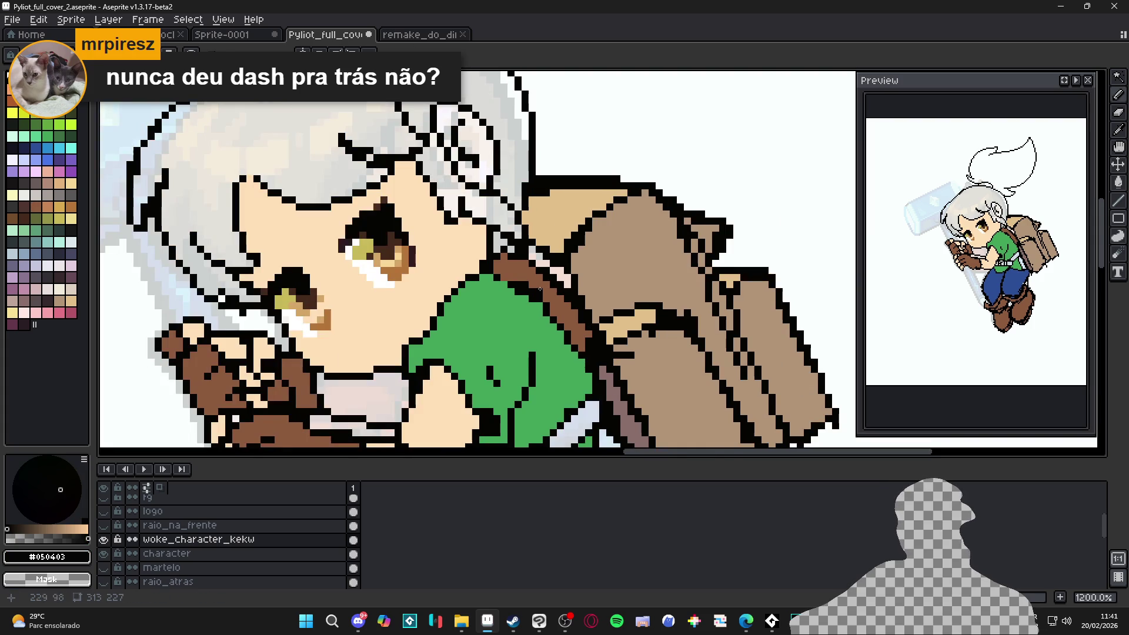
left_click(543, 281, "alt")
left_click(510, 257, "alt")
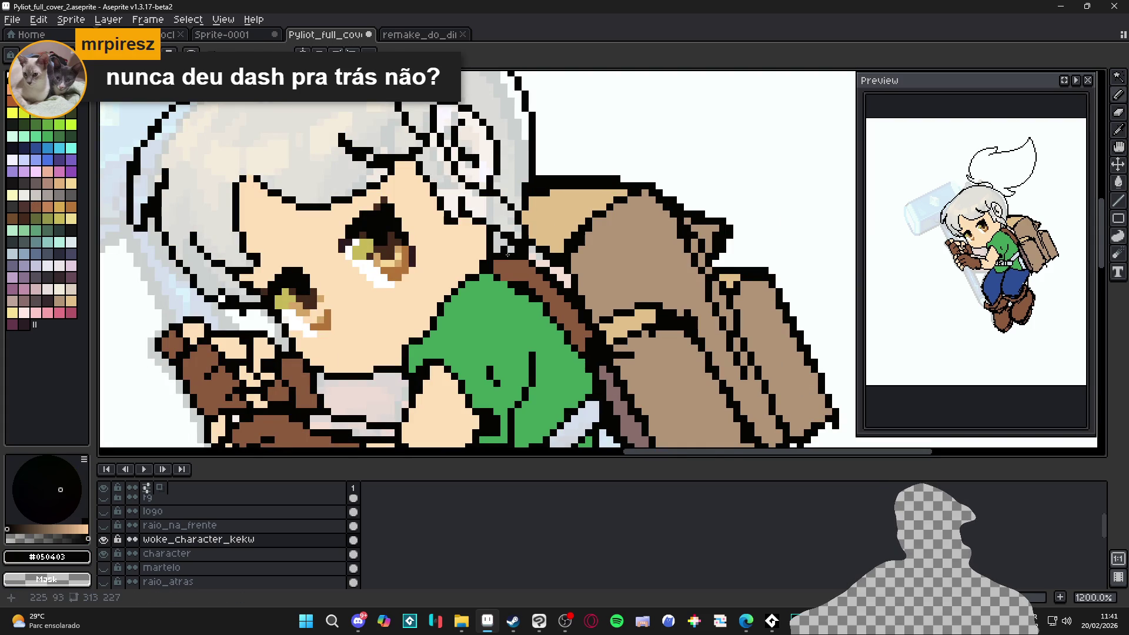
scroll(515, 274, "down", 2)
left_click_drag(515, 274, 525, 305)
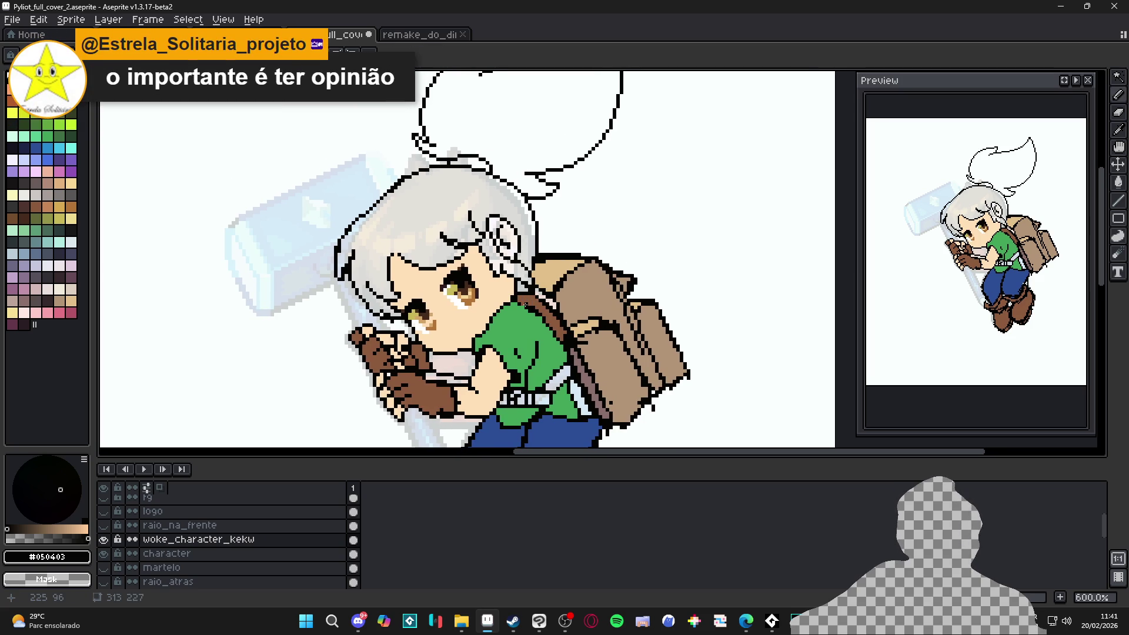
Step: Pick the strap brown and paint a brown strap diagonally across the shirt
scroll(505, 288, "up", 4)
left_click(527, 317, "alt")
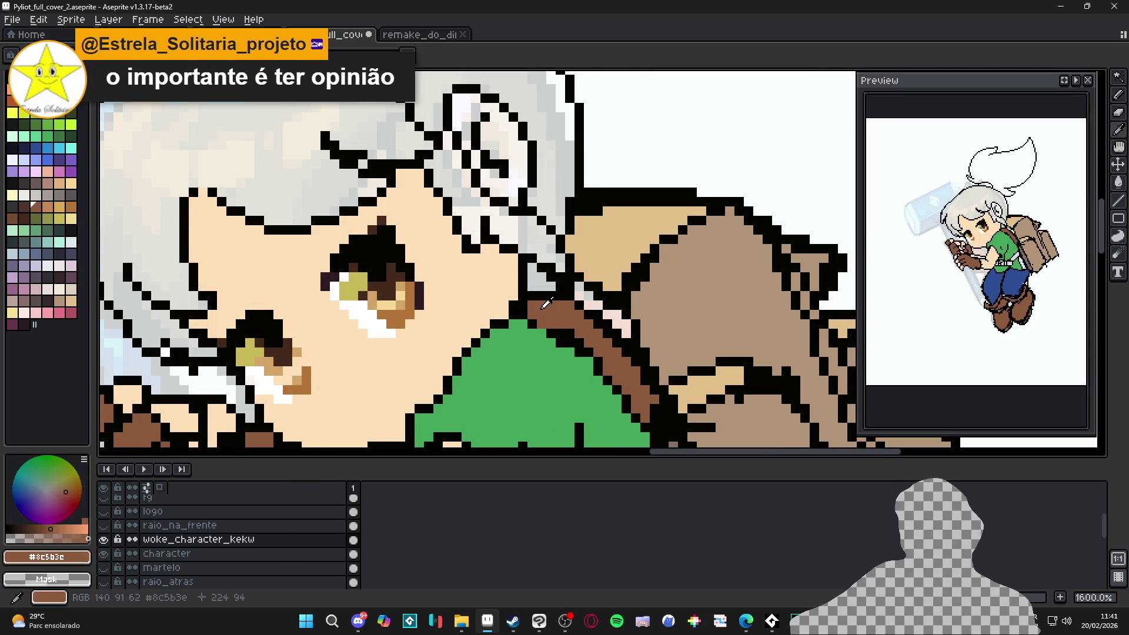
left_click(501, 313, "alt")
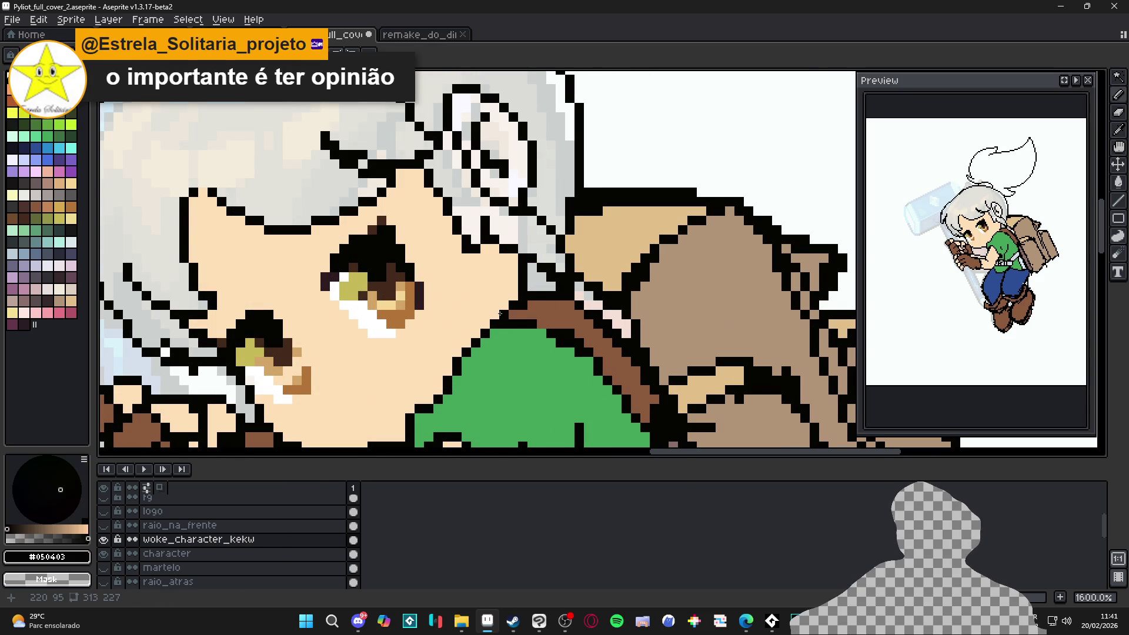
scroll(529, 306, "down", 3)
scroll(540, 327, "up", 3)
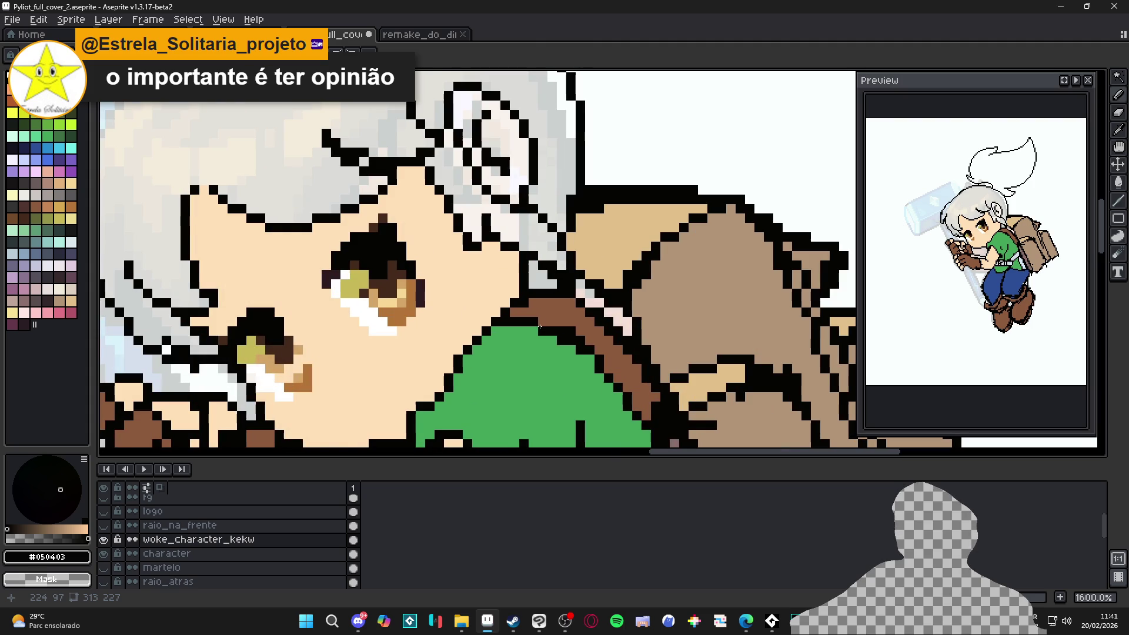
scroll(540, 327, "down", 3)
scroll(560, 256, "up", 2)
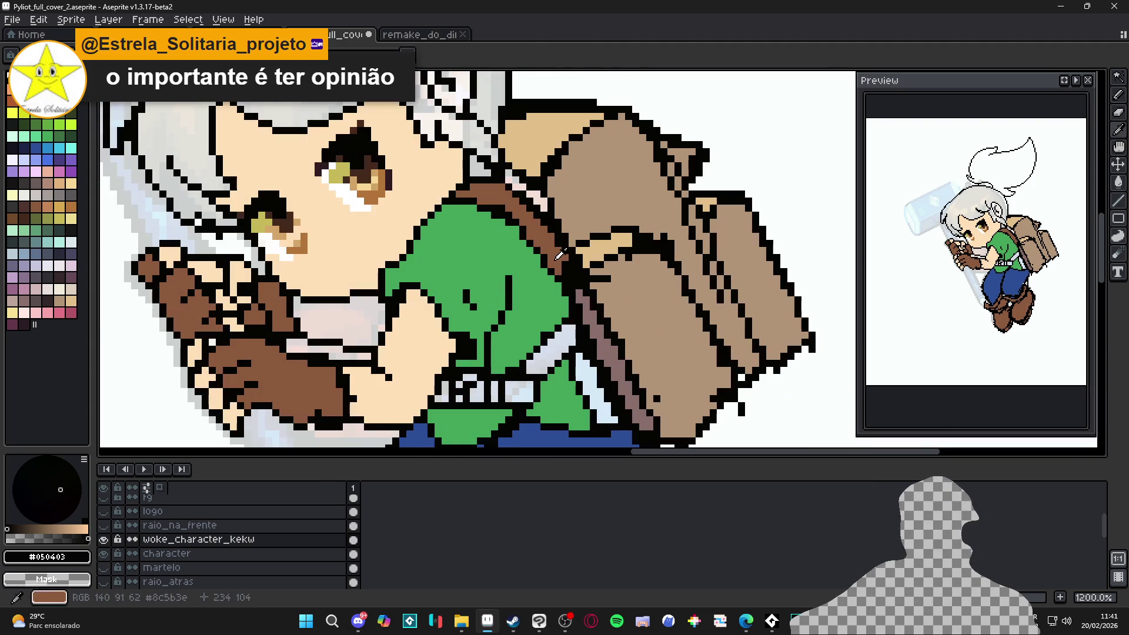
left_click(560, 256, "alt")
left_click_drag(574, 327, 507, 393)
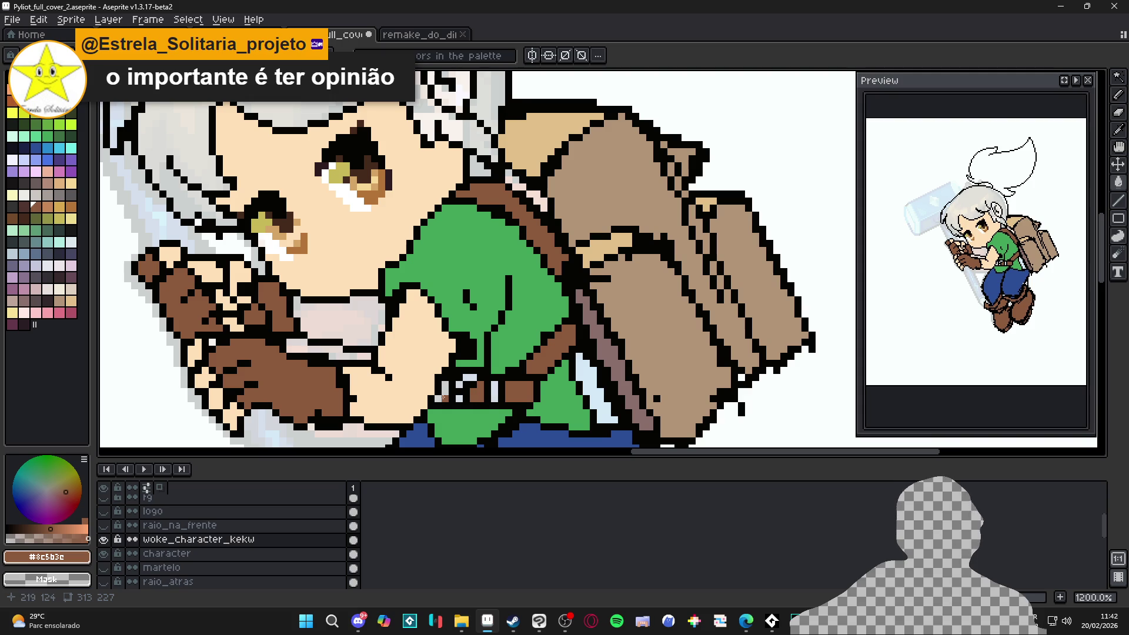
Step: Repaint the white belt bar grey and add black pixels just below the belt
scroll(457, 404, "up", 1)
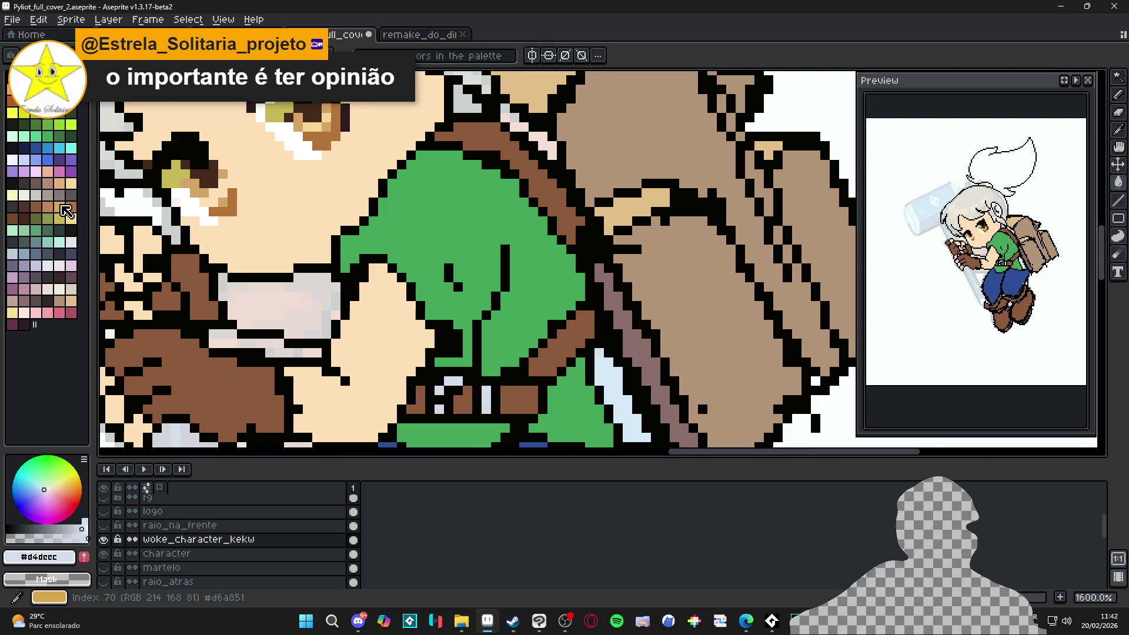
left_click(48, 194)
mouse_move(486, 409)
left_mouse_down()
mouse_move(486, 388)
mouse_move(442, 391)
left_mouse_up()
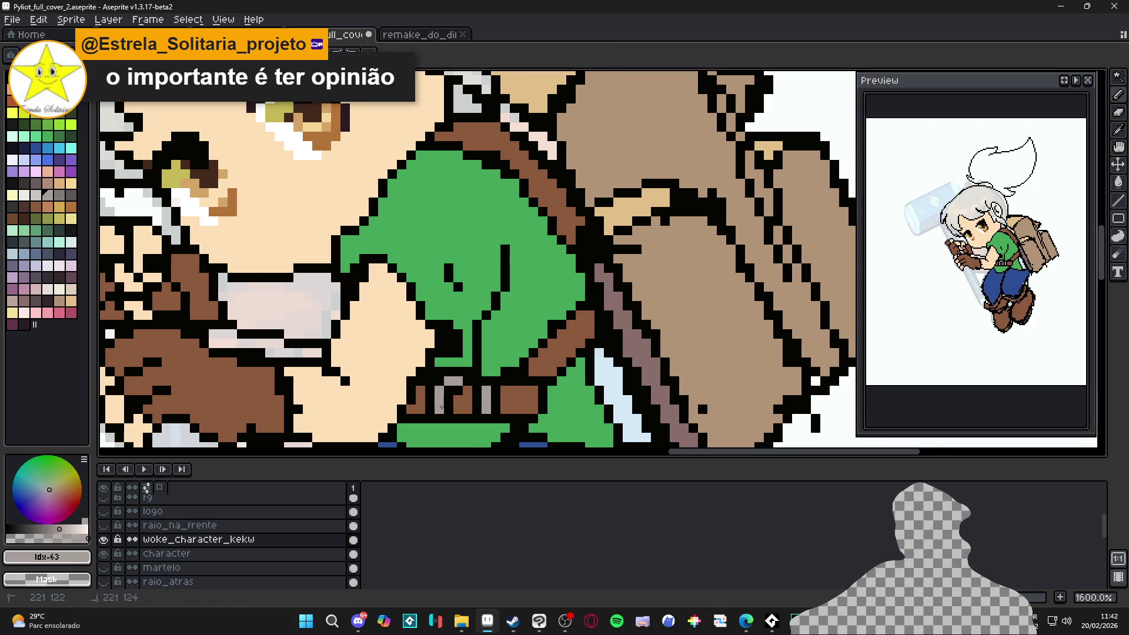
scroll(442, 407, "down", 2)
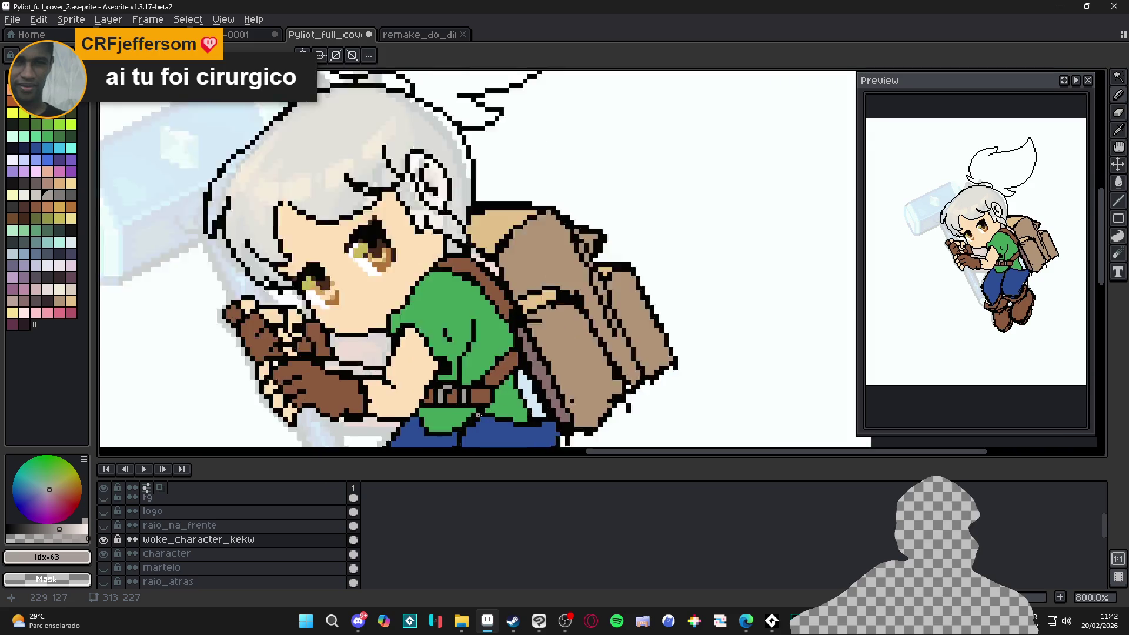
scroll(478, 415, "up", 2)
left_click(460, 403, "alt")
left_click_drag(460, 403, 448, 407)
left_click(406, 398, "alt")
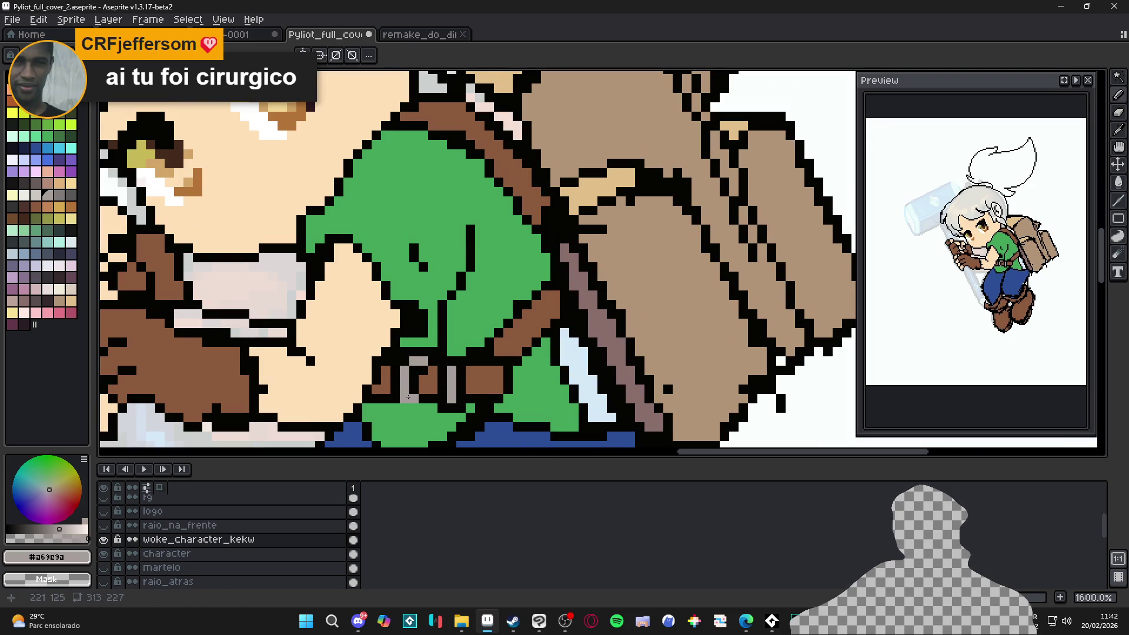
left_click(422, 386, "alt")
left_click(404, 408)
left_click(396, 408)
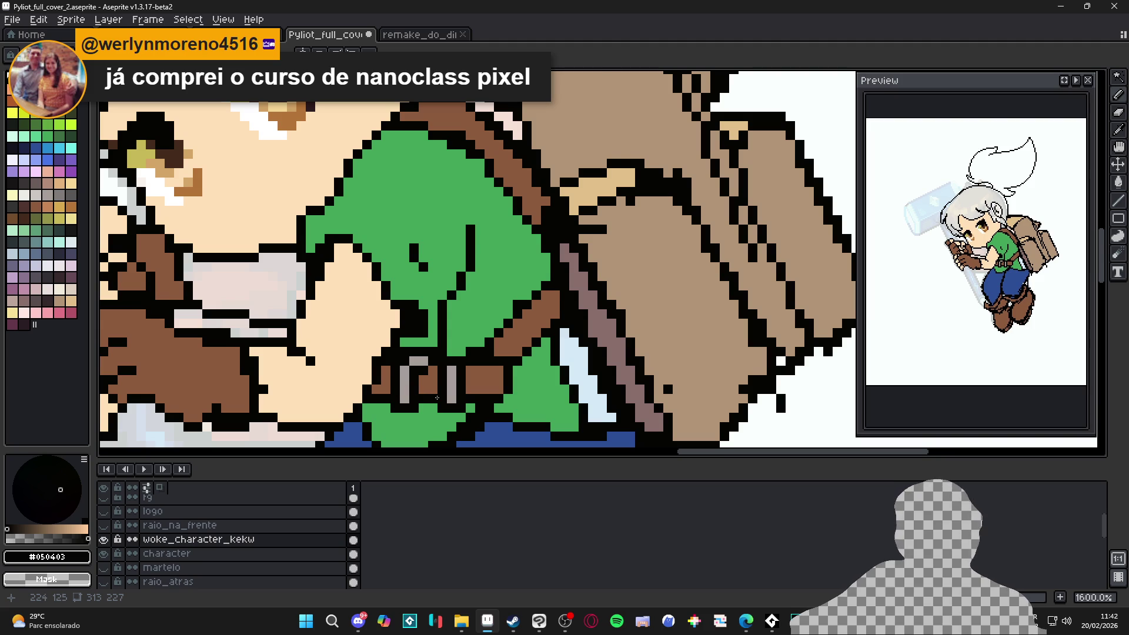
Step: Paint grey along the buckle's bottom row and add black pixels inside and along its top edge
scroll(432, 396, "up", 2)
left_click(386, 395, "alt")
left_click_drag(394, 395, 445, 401)
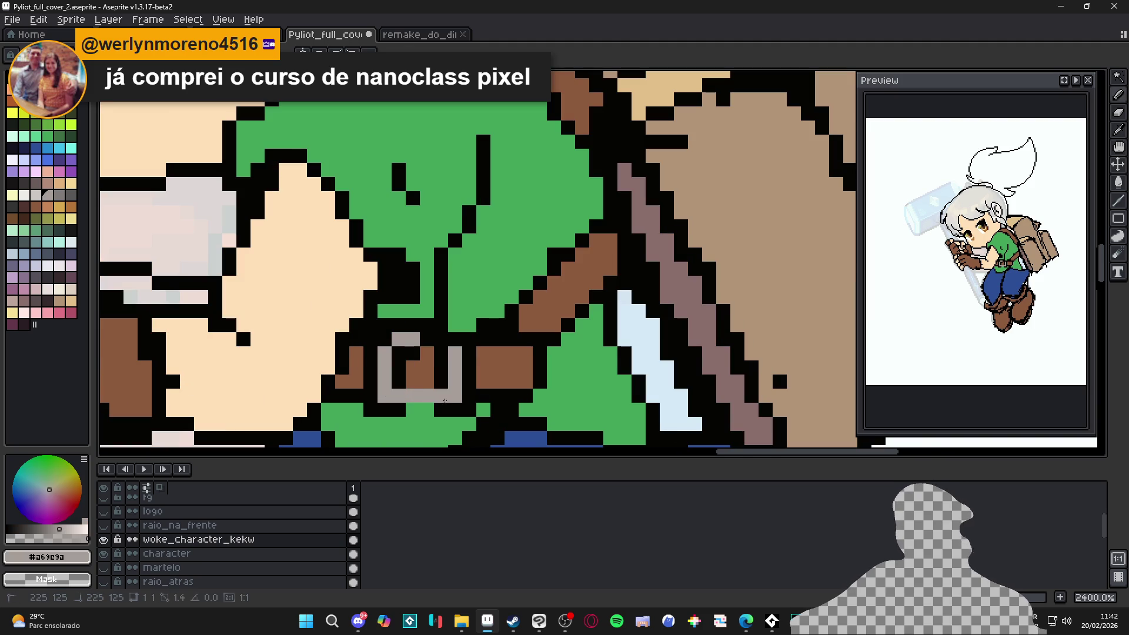
left_click(445, 409, "alt")
left_click(428, 368)
scroll(435, 372, "down", 2)
scroll(431, 370, "down", 3)
scroll(431, 371, "up", 3)
left_click(417, 372, "alt")
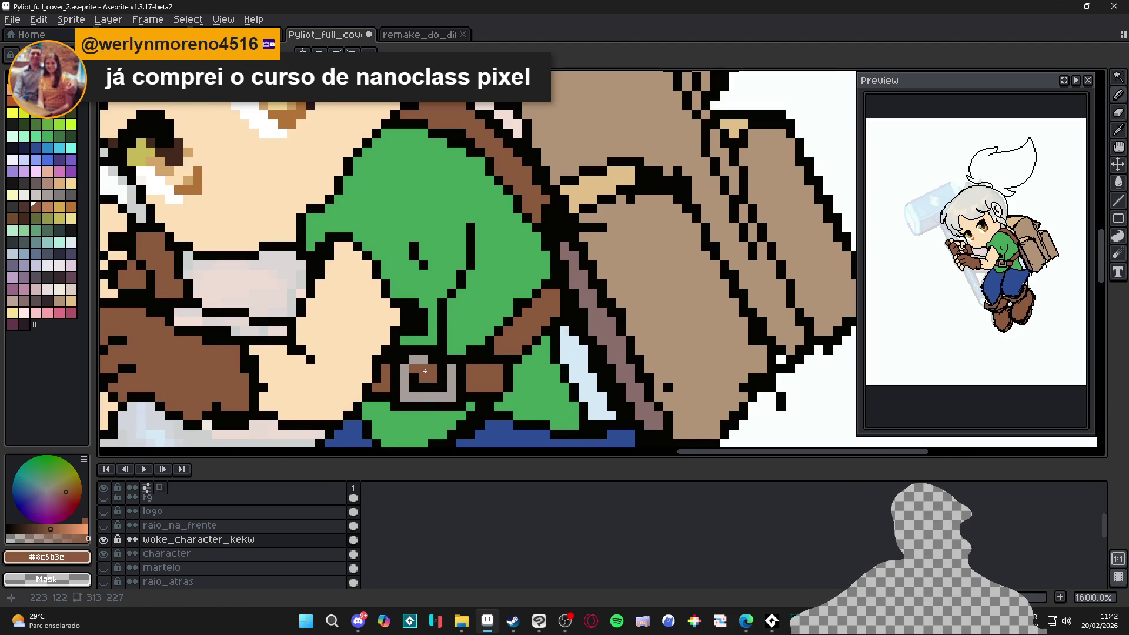
left_click(434, 356, "alt")
left_click(425, 370, "alt")
left_click(433, 356, "alt")
left_click(424, 358)
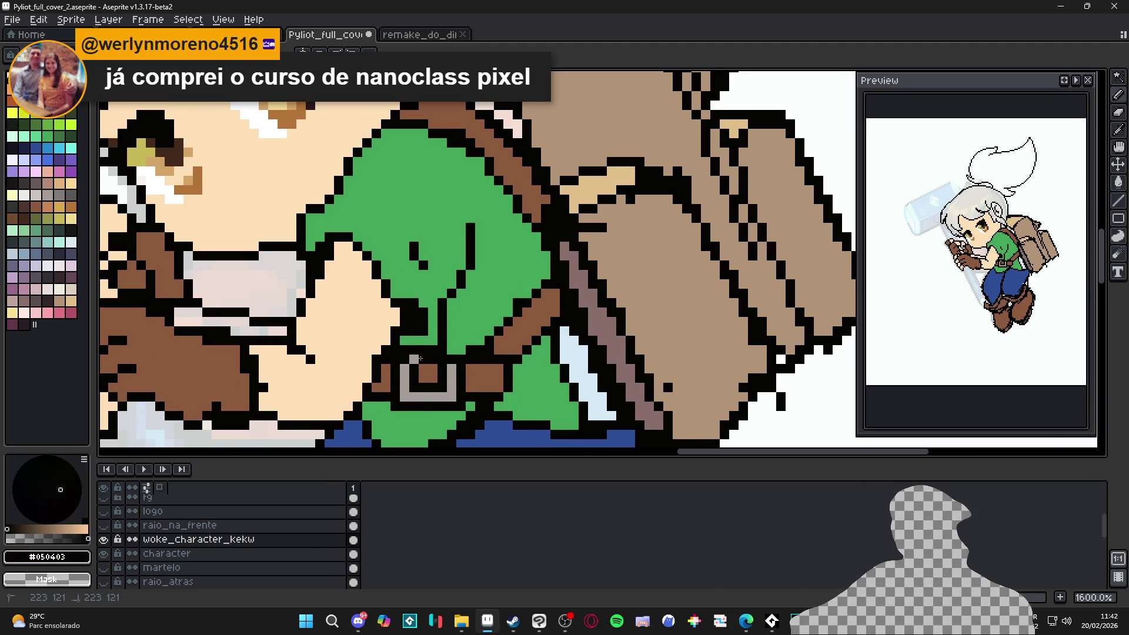
Step: Pick the shirt green and save Pyliot_full_cover_2.aseprite
scroll(425, 356, "down", 3)
scroll(469, 400, "down", 1)
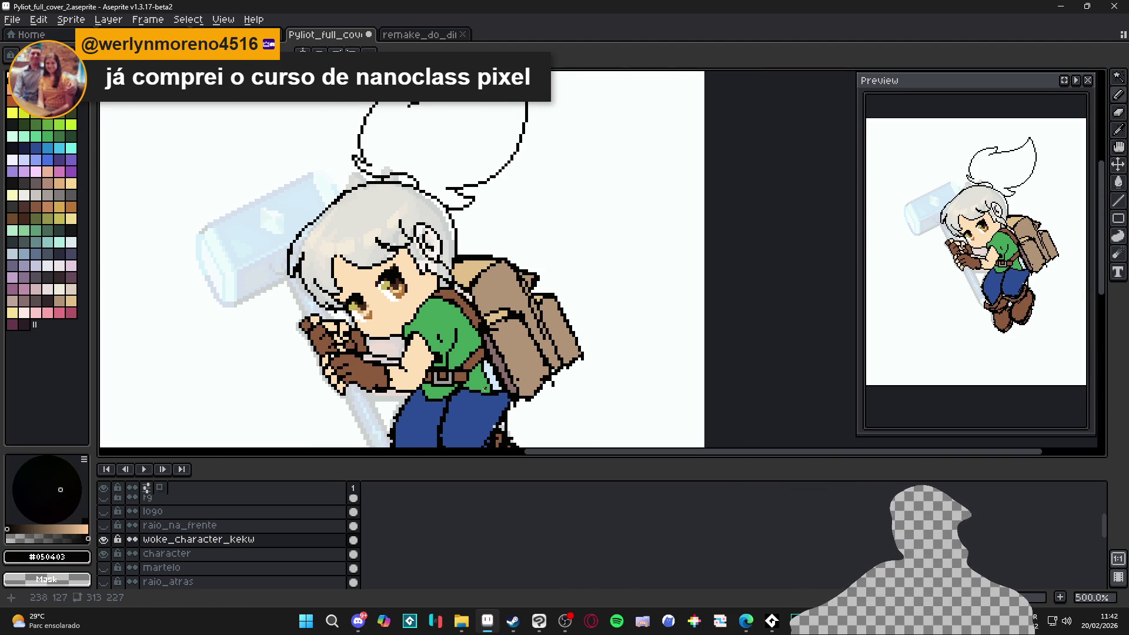
scroll(462, 385, "down", 1)
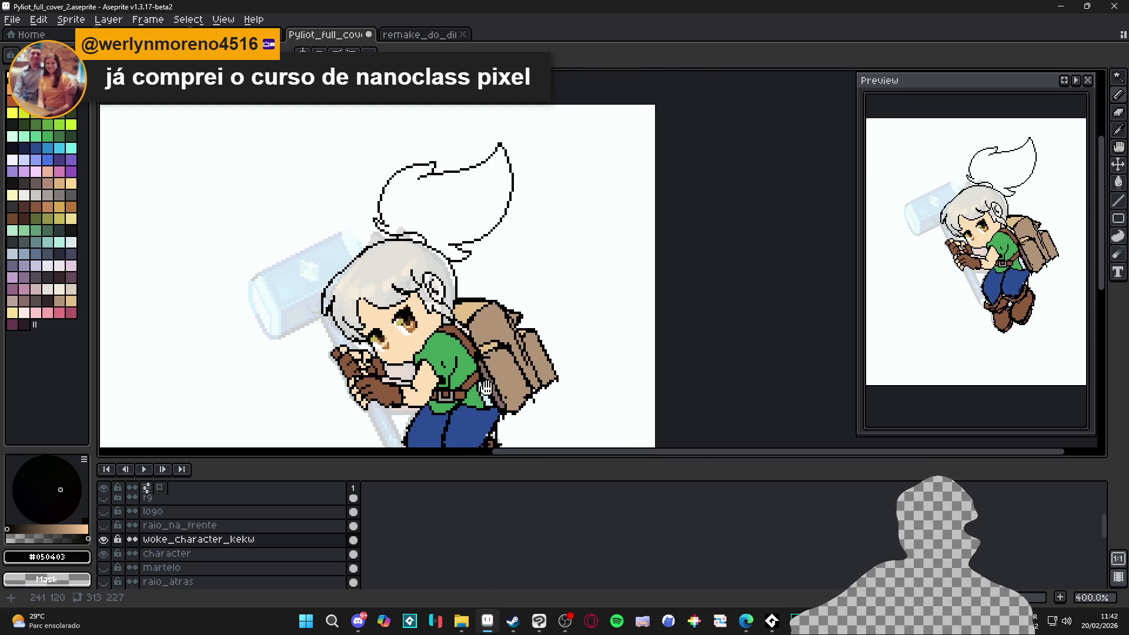
scroll(470, 388, "up", 2)
left_click(478, 390, "alt")
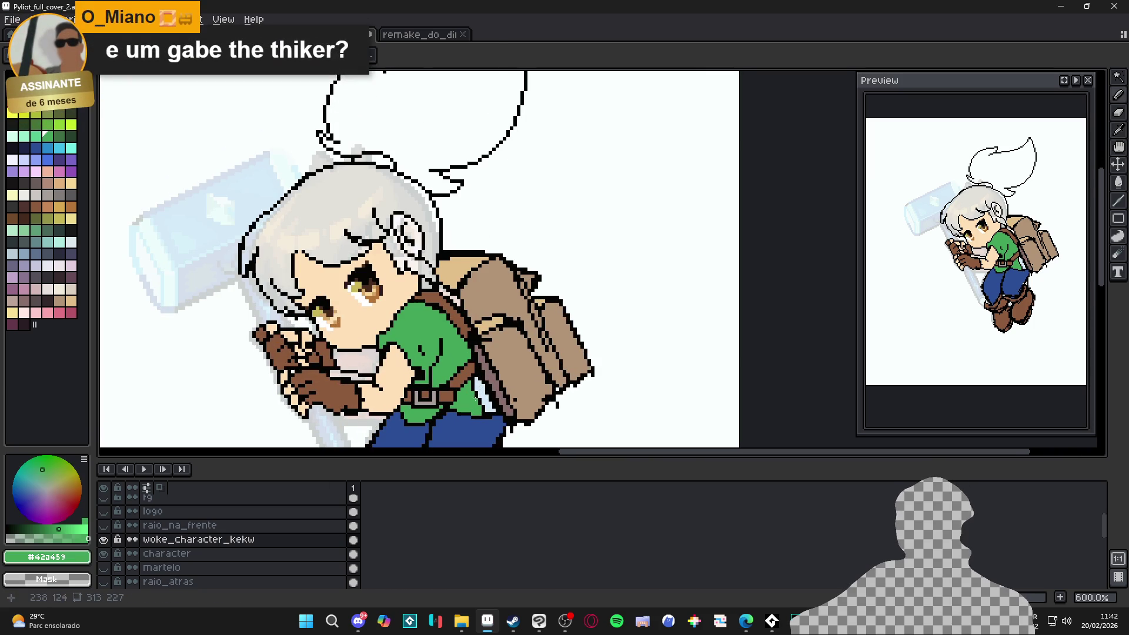
scroll(480, 391, "up", 1)
key("m")
scroll(487, 397, "down", 1)
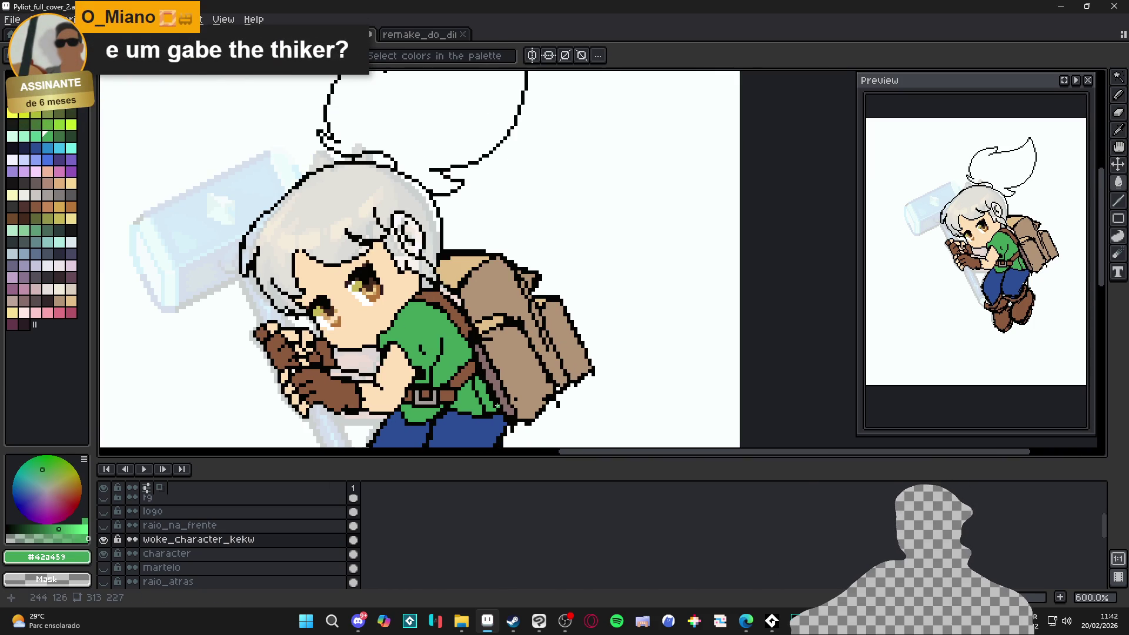
key("ctrl+s")
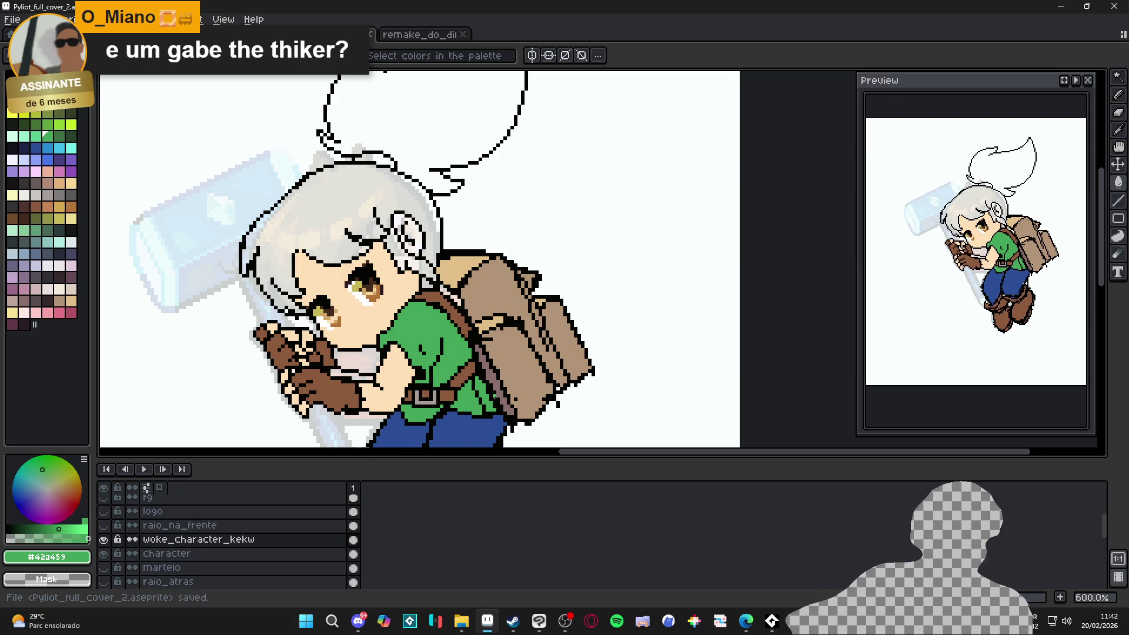
scroll(495, 397, "up", 4)
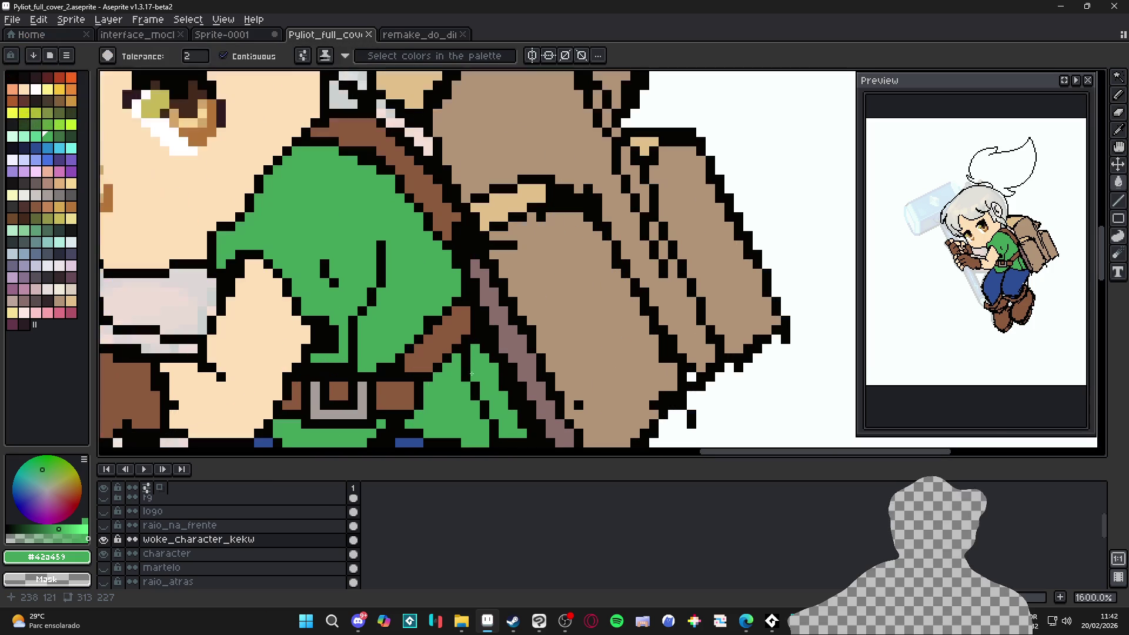
Step: Back on the Pencil, paint green over stray black outline pixels inside the shirt
key("b")
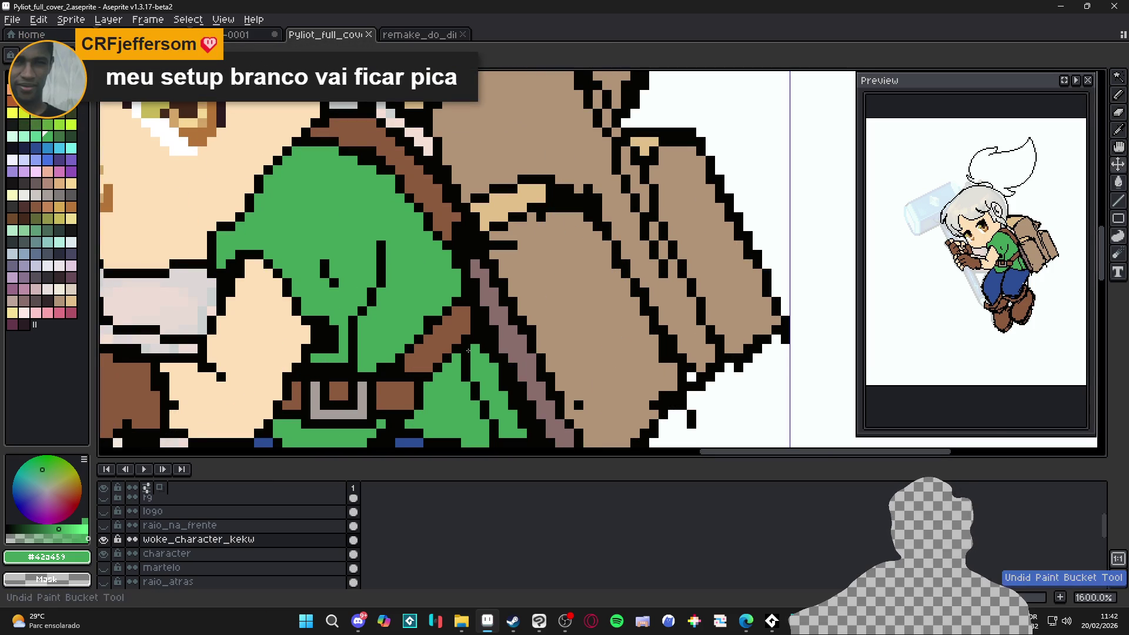
scroll(491, 415, "down", 2)
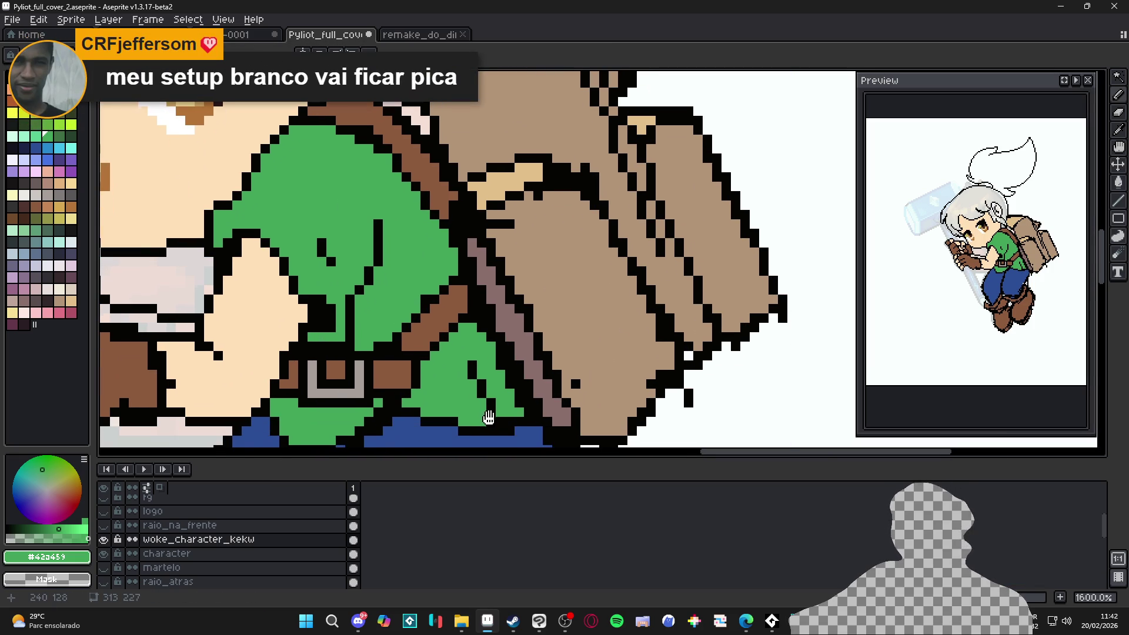
left_click(492, 403)
left_click_drag(473, 376, 471, 365)
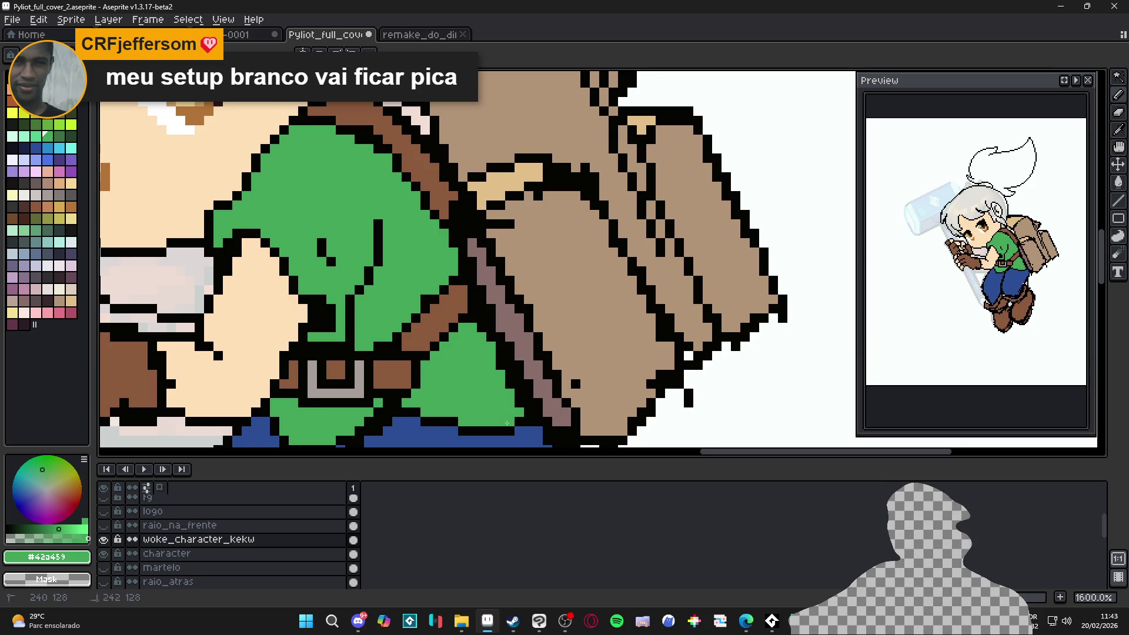
scroll(507, 422, "down", 3)
scroll(463, 407, "up", 5)
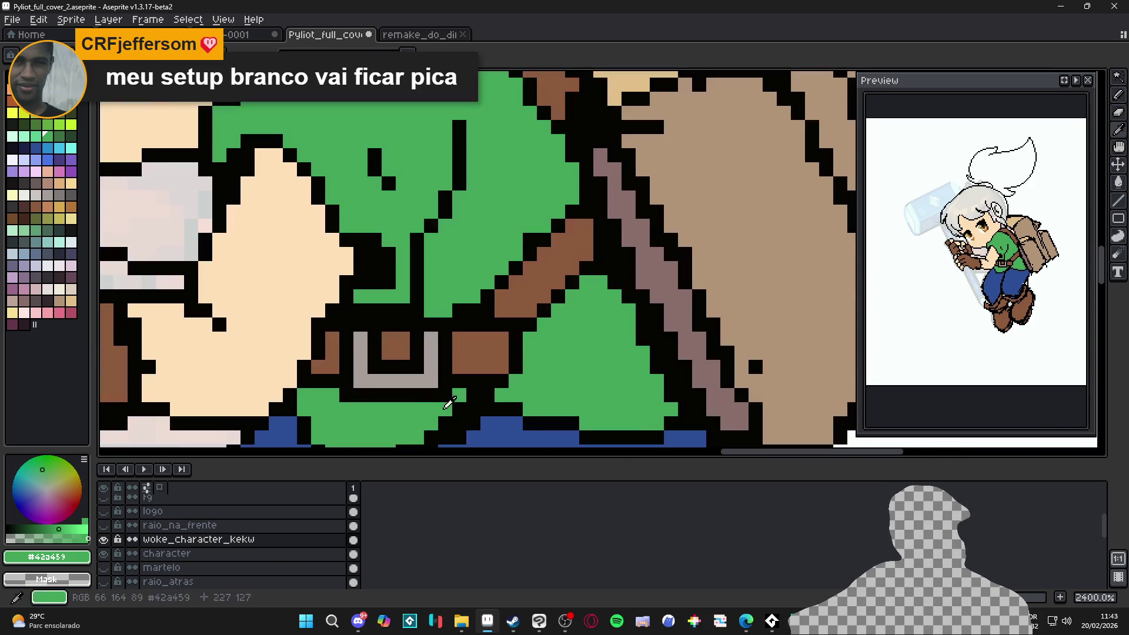
left_click_drag(462, 407, 505, 353)
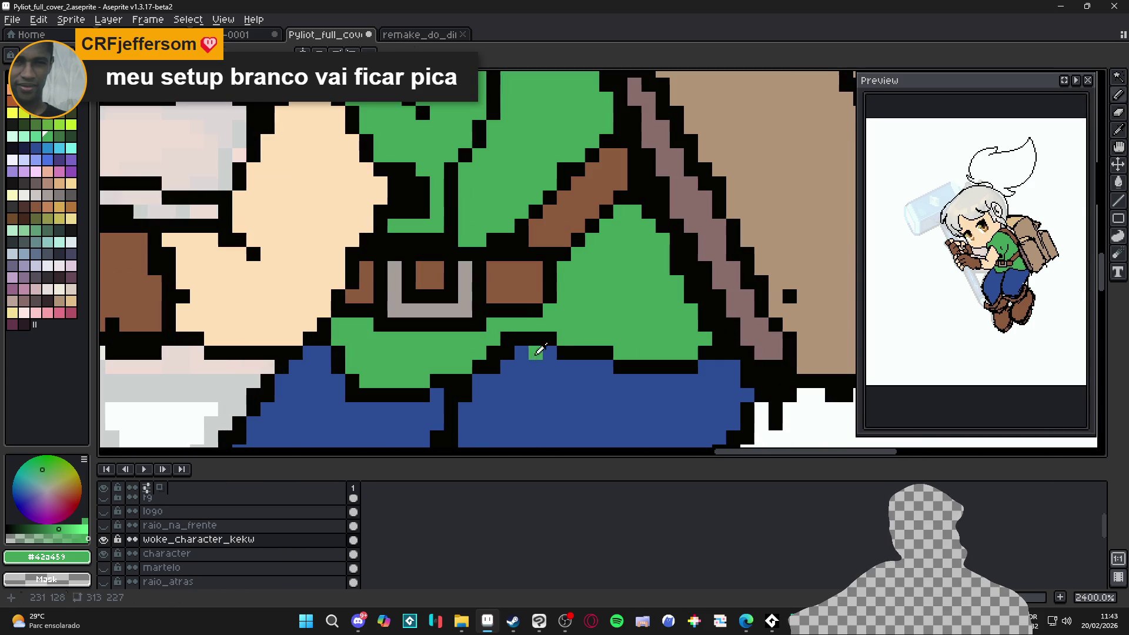
Step: Add two black detail pixels on the green tunic and save the file
left_click(557, 366, "alt")
scroll(527, 351, "down", 3)
scroll(527, 351, "up", 3)
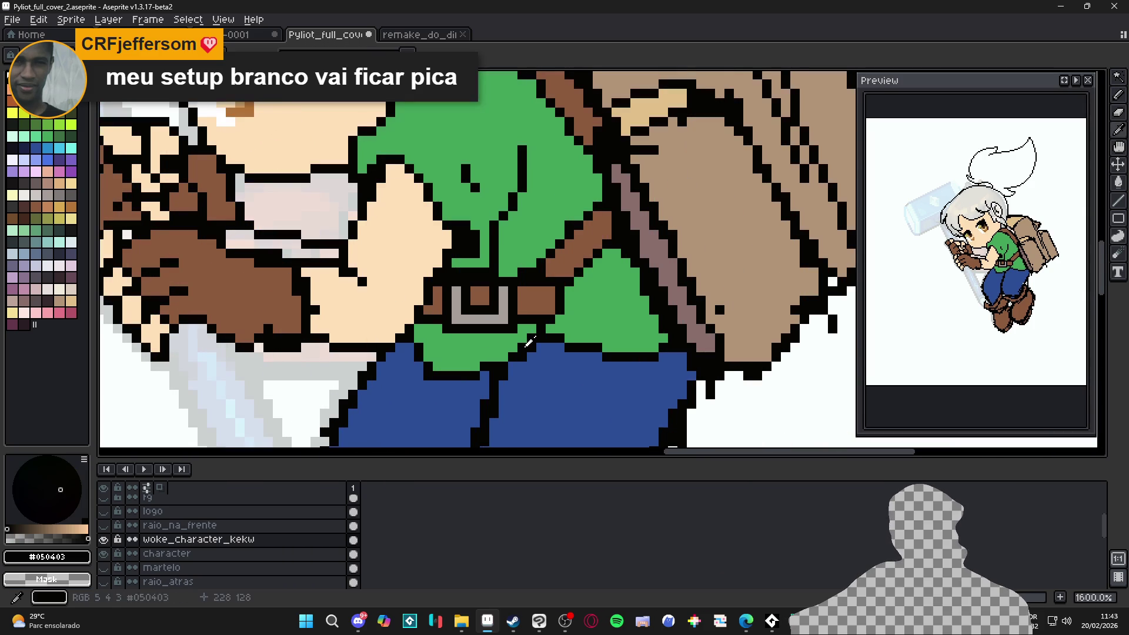
left_click(527, 339, "alt")
scroll(520, 346, "down", 3)
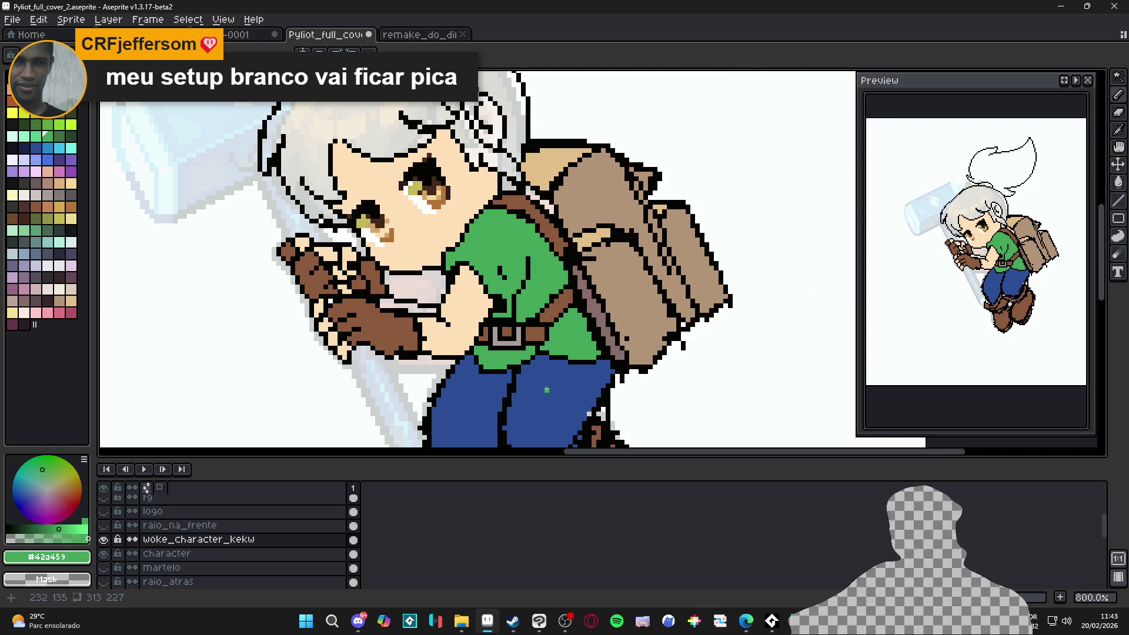
scroll(546, 390, "down", 2)
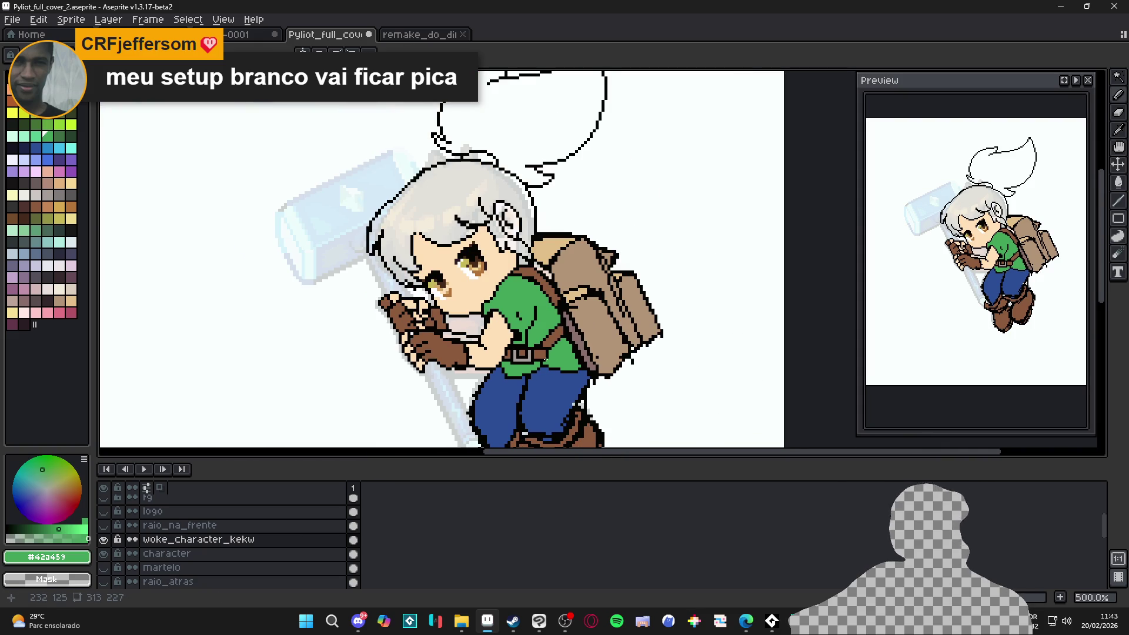
scroll(547, 348, "up", 5)
left_click(540, 278, "alt")
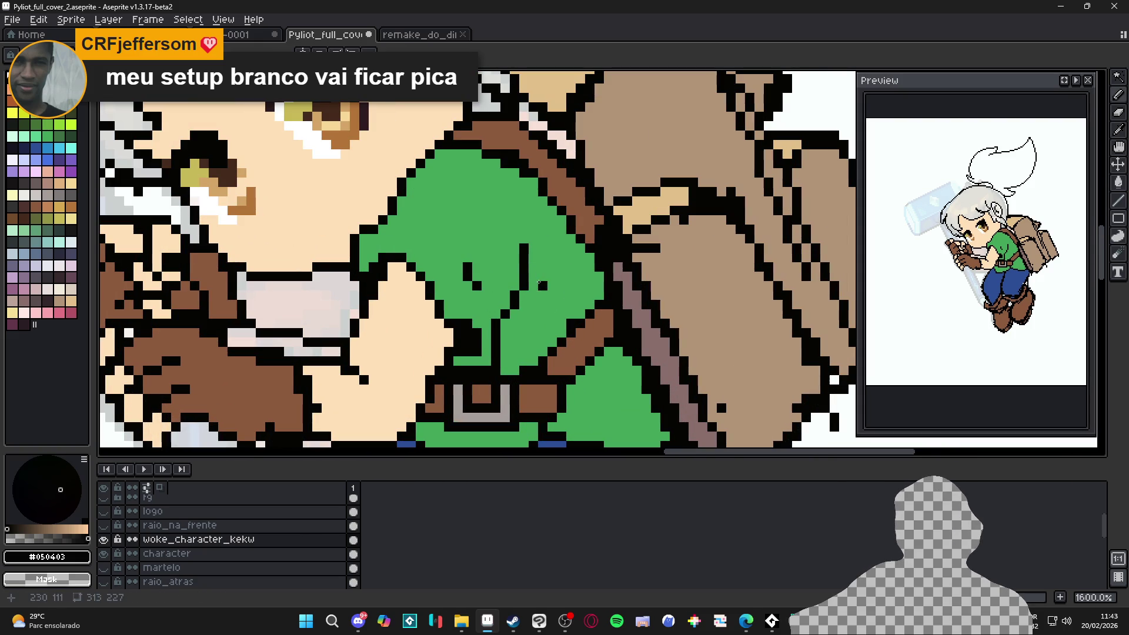
left_click(540, 278)
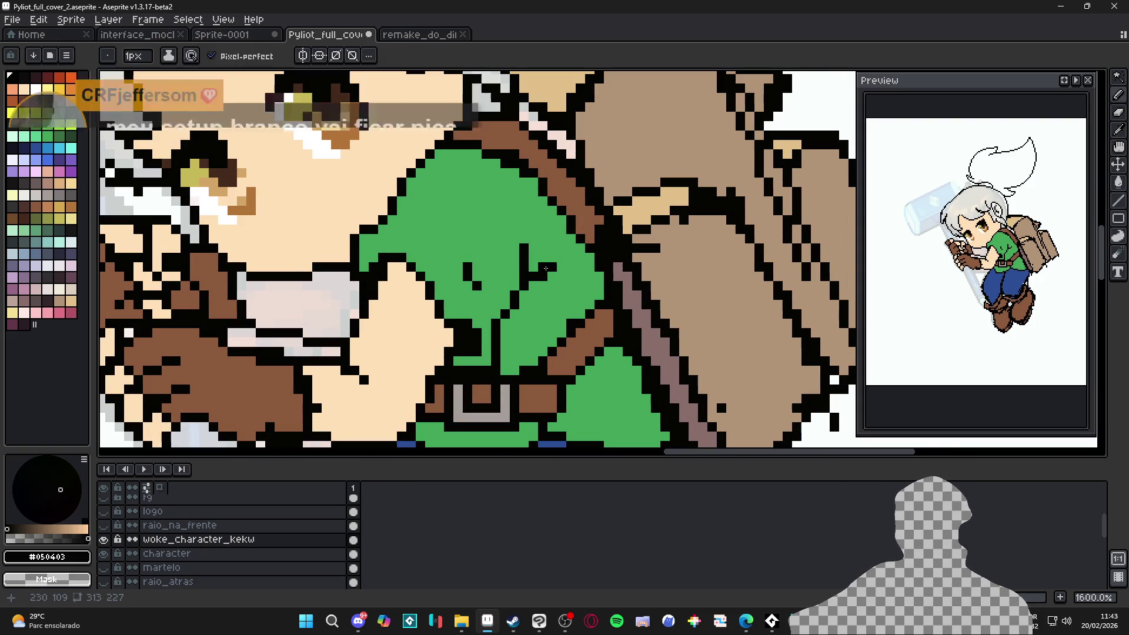
left_click(550, 268, "alt")
key("x")
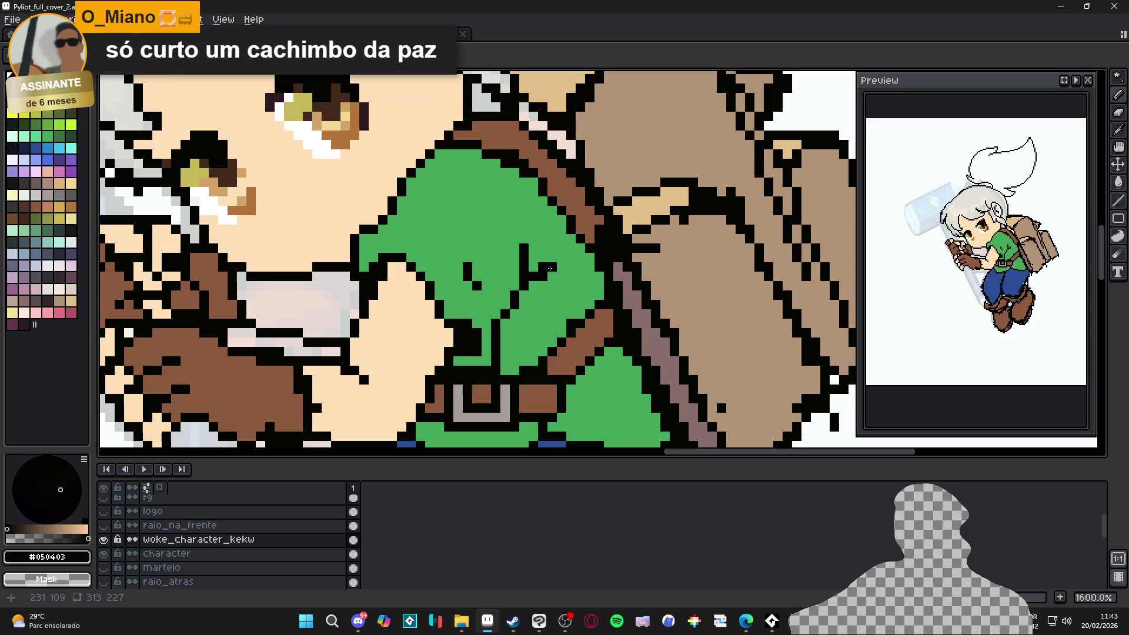
left_click(551, 264)
scroll(550, 265, "down", 3)
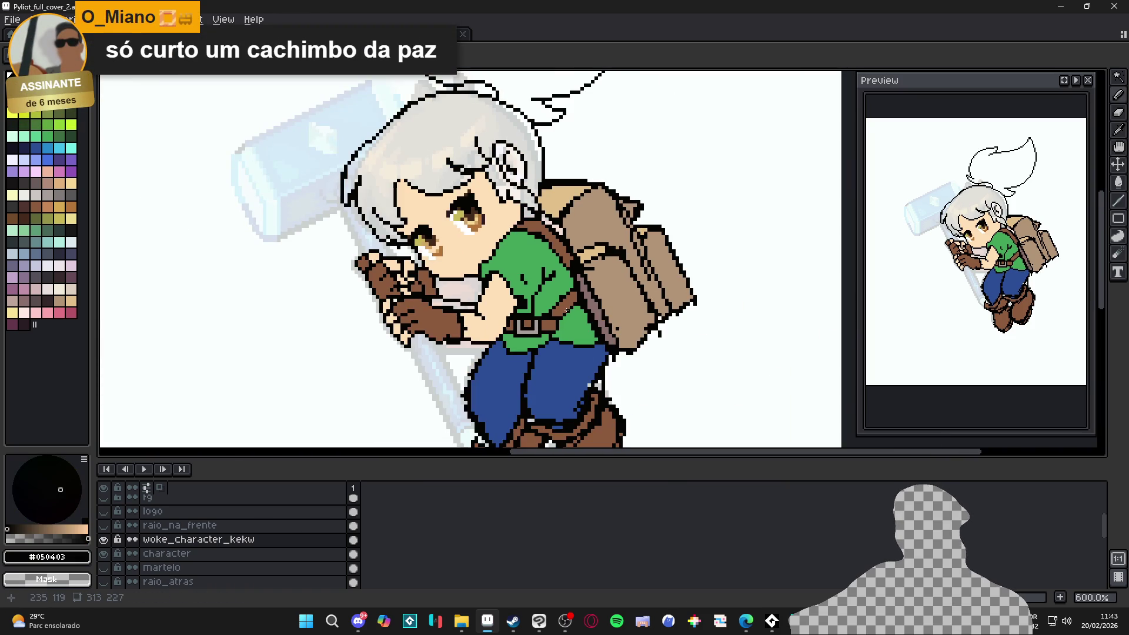
key("ctrl+s")
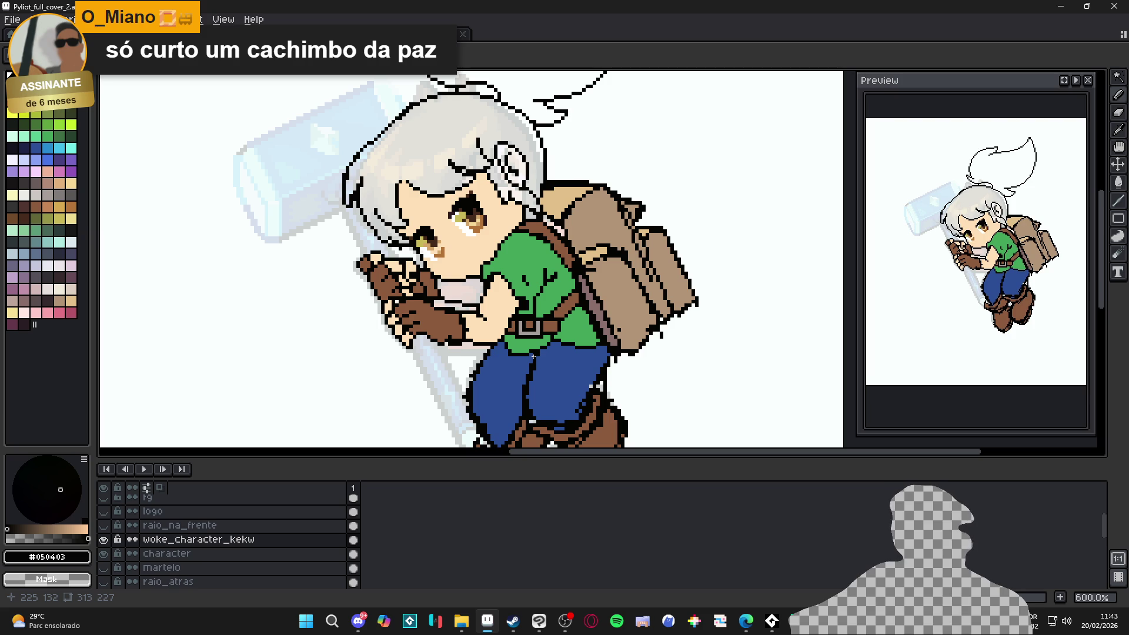
Step: Erase the outline pixels beside the knee, sample the jeans blue, and save again
scroll(533, 356, "up", 2)
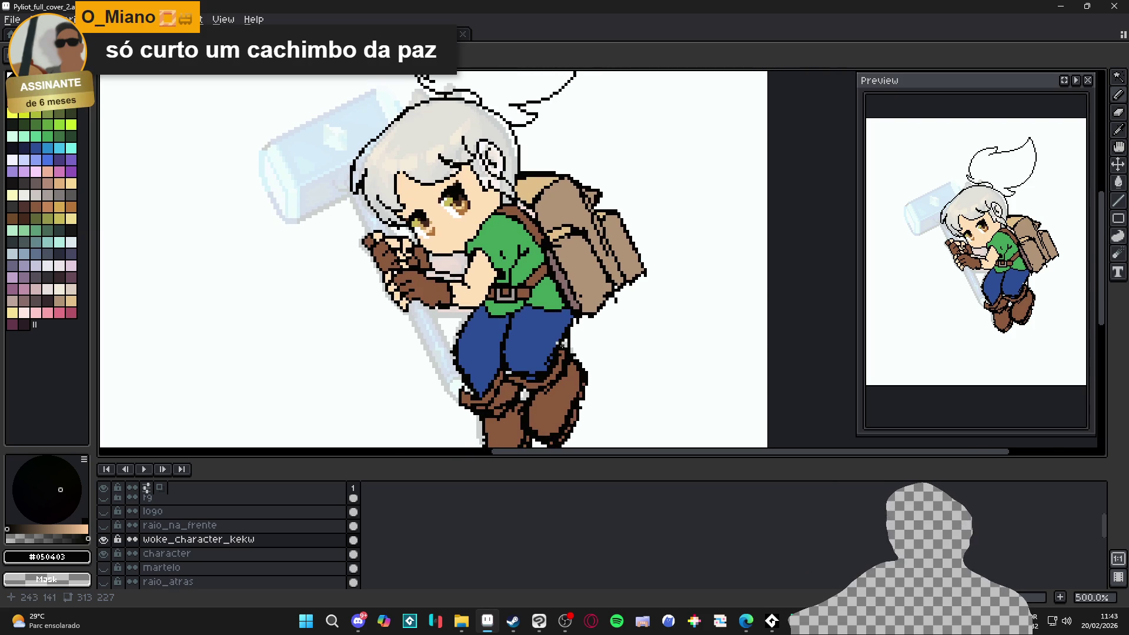
scroll(553, 348, "up", 2)
scroll(566, 344, "up", 1)
key("e")
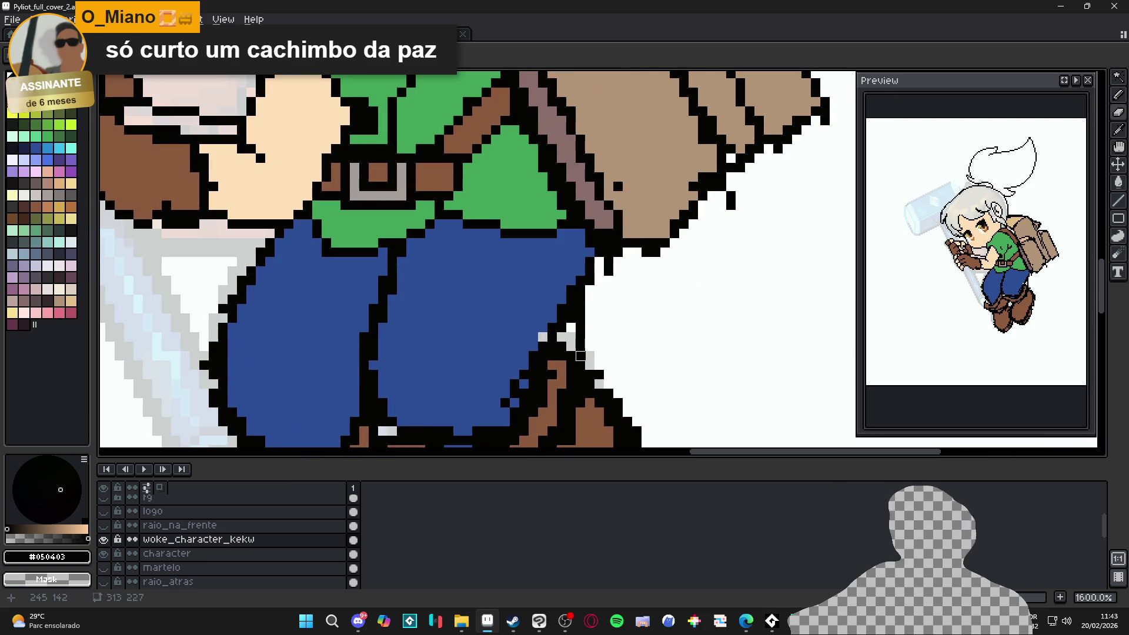
left_click_drag(585, 360, 581, 299)
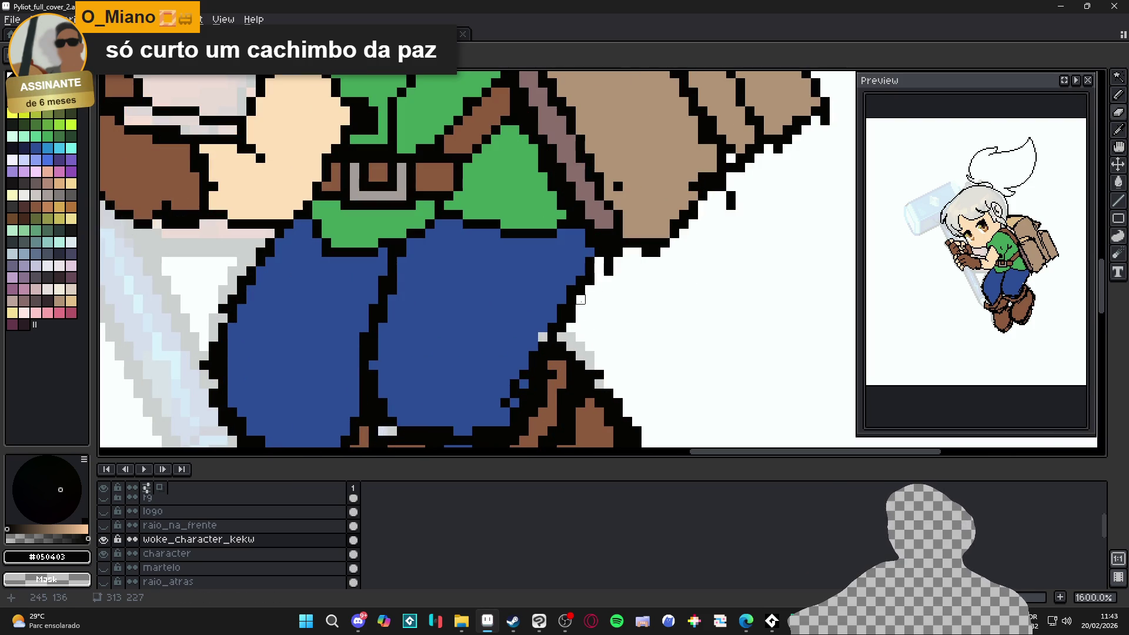
scroll(565, 297, "down", 4)
key("b")
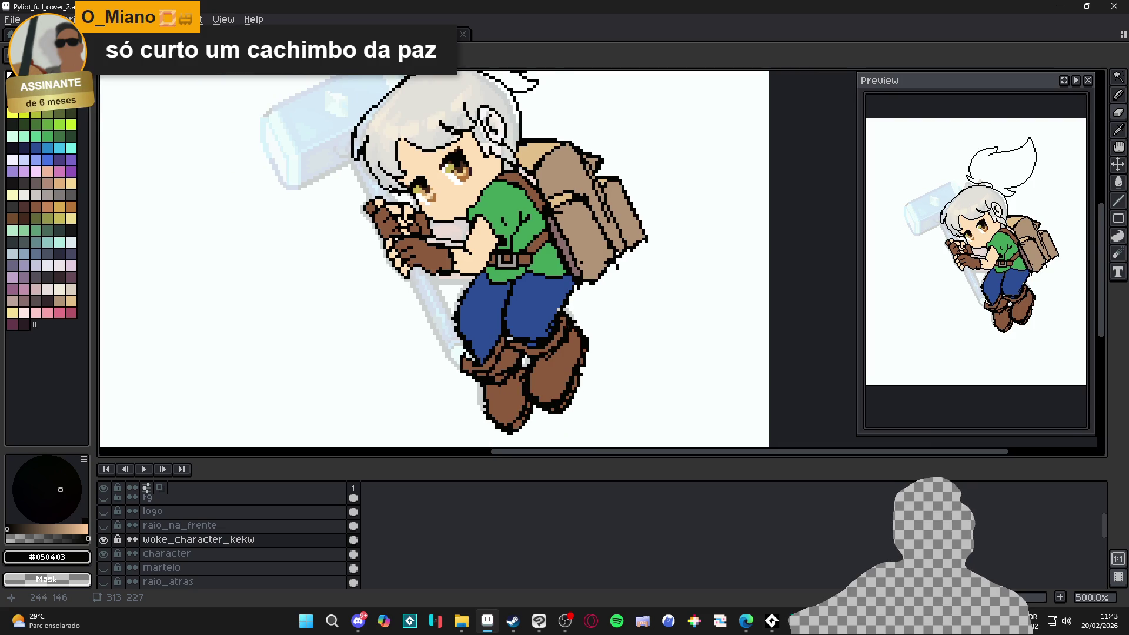
scroll(554, 292, "up", 3)
left_click(554, 293, "alt")
scroll(568, 325, "down", 3)
key("ctrl+s")
Step: Select the Paint Bucket and choose a dark brown swatch for the hair
mouse_move(568, 325)
left_mouse_down()
mouse_move(498, 376)
mouse_move(523, 377)
left_mouse_up()
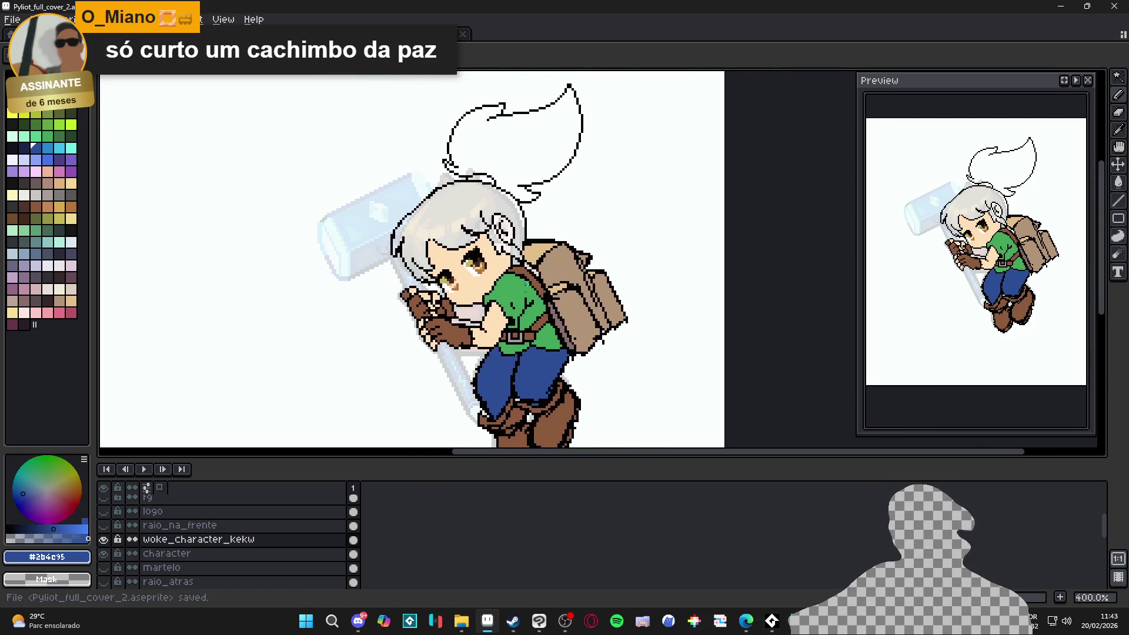
scroll(483, 289, "up", 3)
left_click(547, 268, "alt")
key("g")
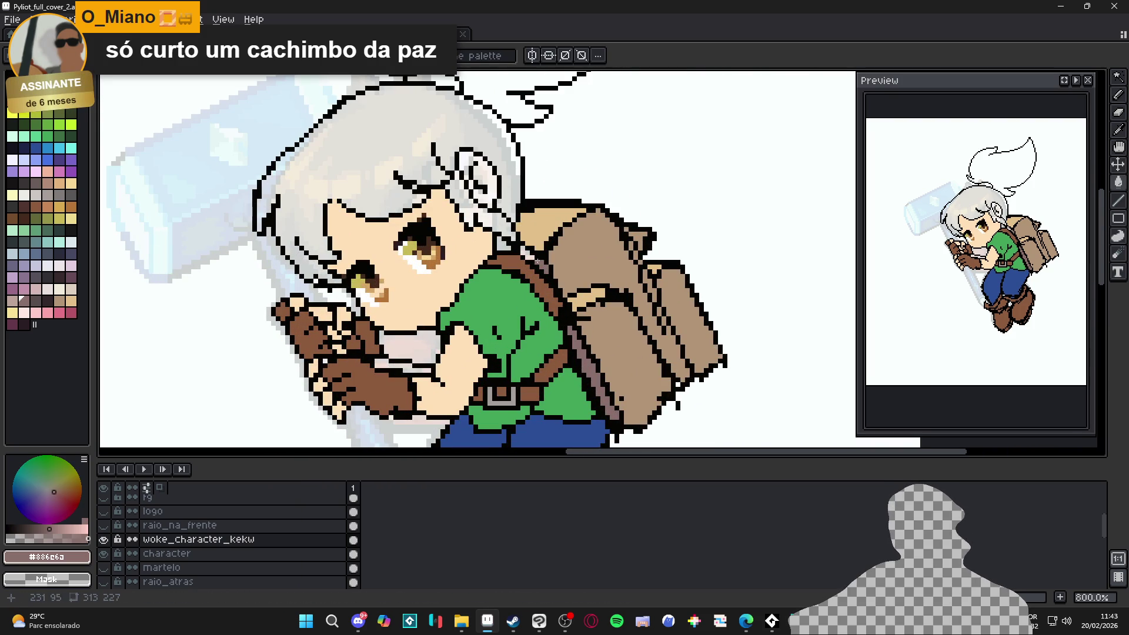
left_click_drag(527, 255, 560, 302)
left_click(560, 302, "alt")
scroll(560, 302, "down", 1)
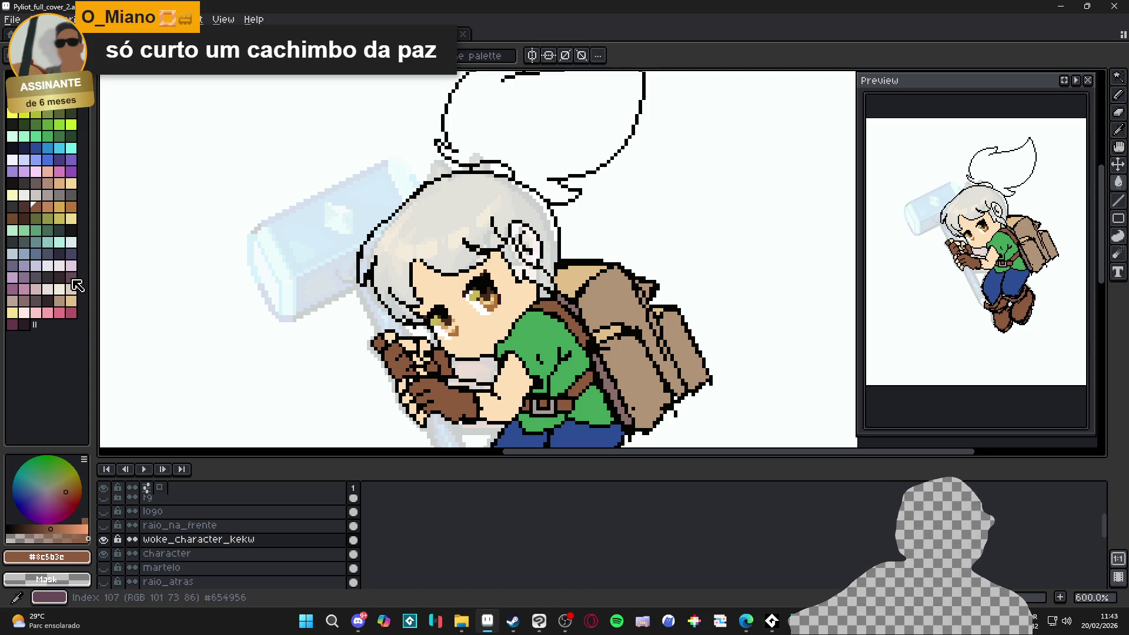
left_click(24, 206)
Step: Bucket-fill the grey hair and the empty ponytail outline with dark brown
left_click(410, 228)
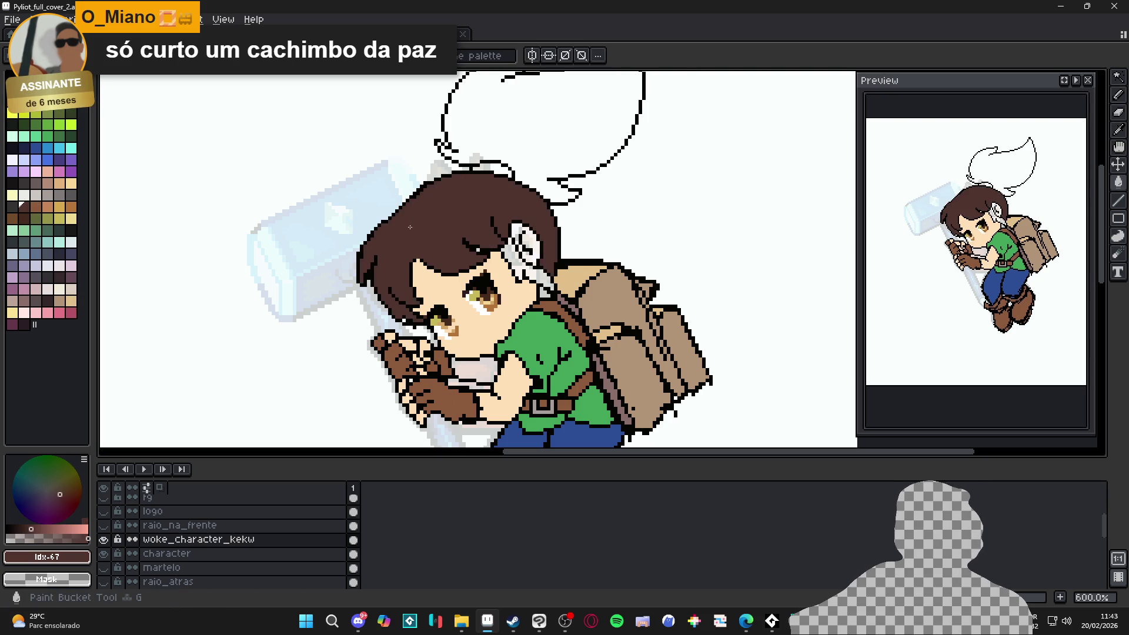
scroll(511, 266, "up", 1)
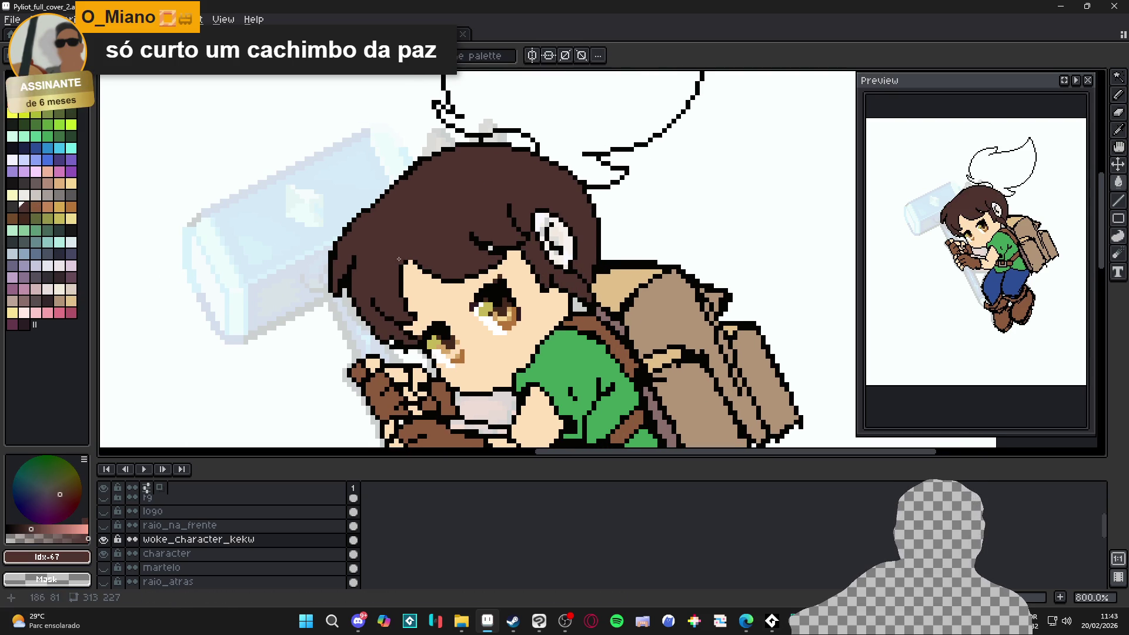
left_click(570, 129)
scroll(579, 245, "down", 2)
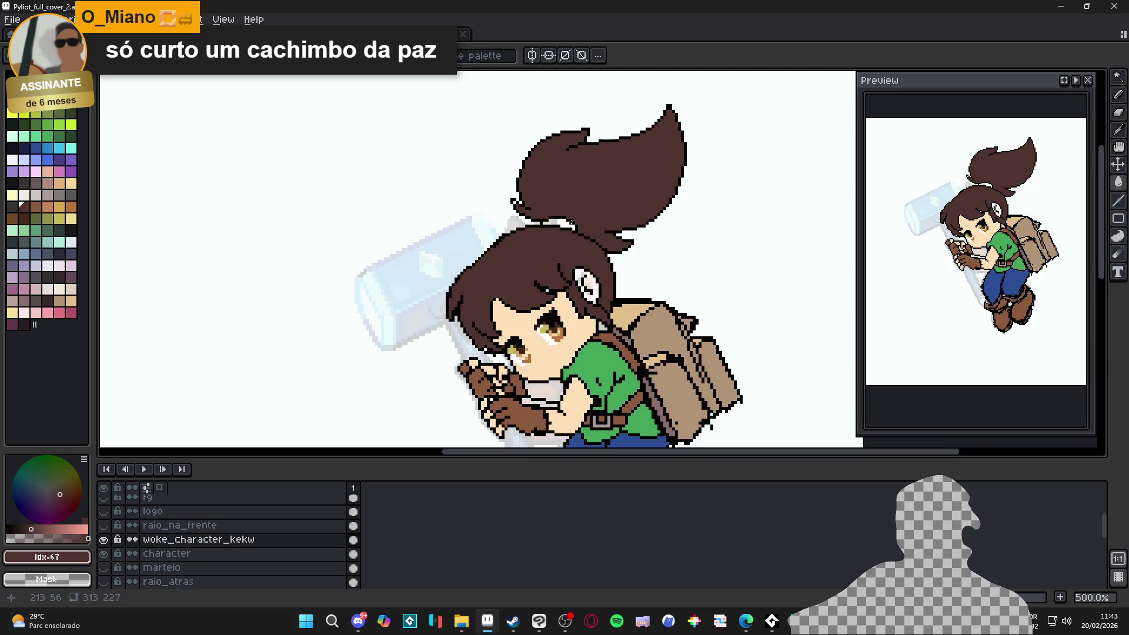
scroll(579, 245, "up", 1)
scroll(569, 329, "down", 3)
scroll(568, 369, "up", 1)
scroll(568, 369, "up", 1)
Step: Colour the hair-tie band blue, using a blue like the pants
left_click(569, 368, "alt")
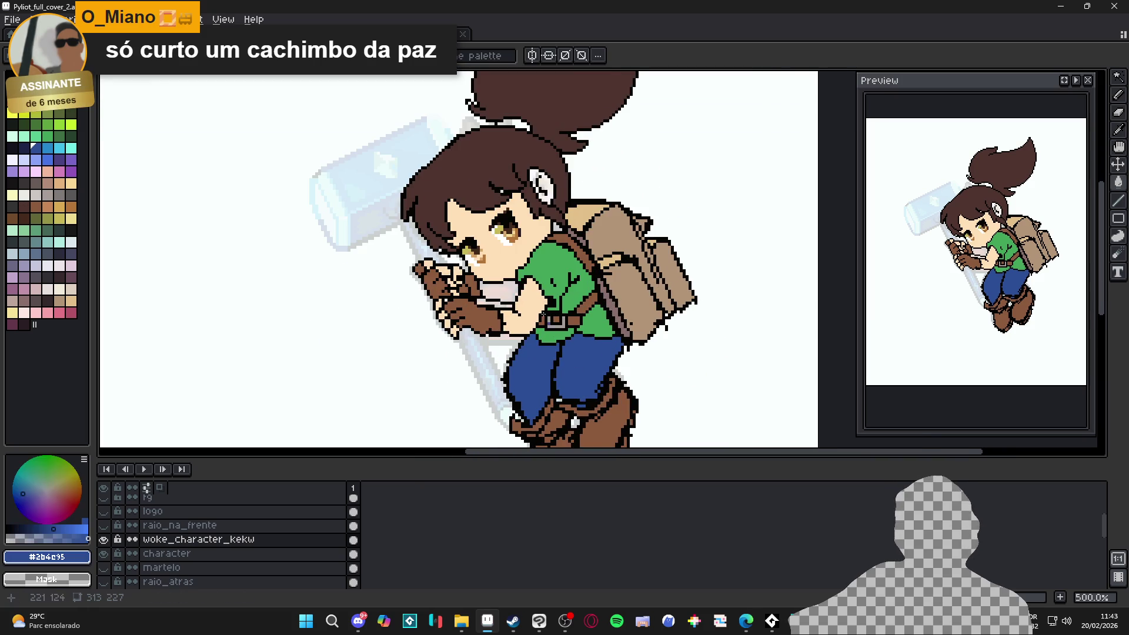
scroll(568, 369, "up", 2)
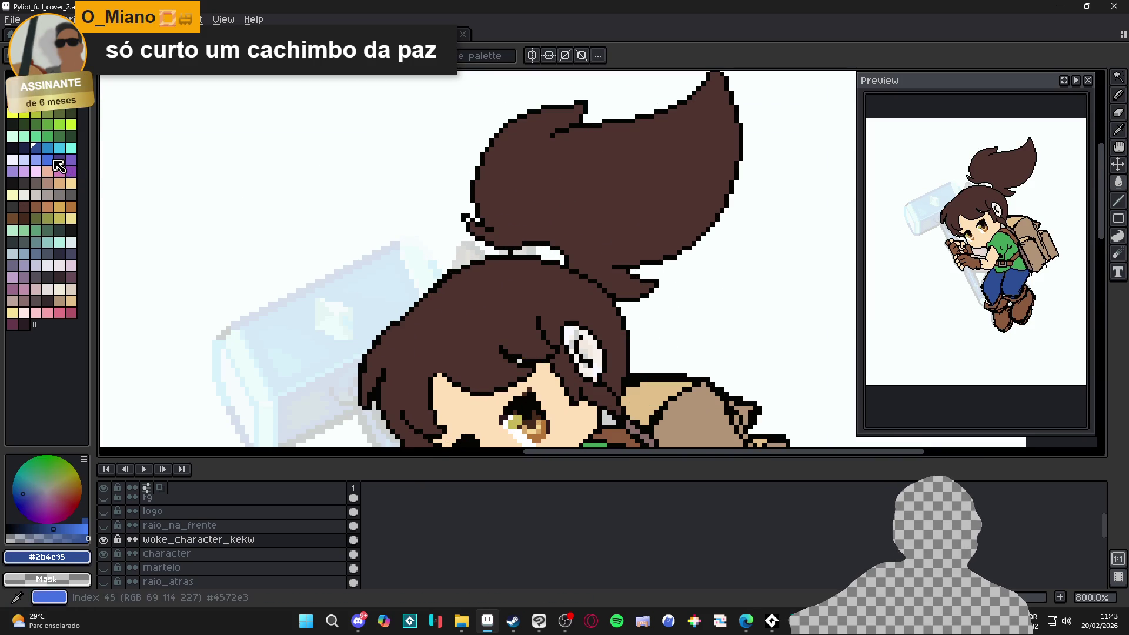
left_click(47, 160)
left_click(547, 256)
Step: Pick an orange-brown highlight colour for the hair after briefly trying a dark red
mouse_move(534, 189)
left_mouse_down()
mouse_move(535, 177)
mouse_move(533, 216)
left_mouse_up()
scroll(523, 235, "up", 2)
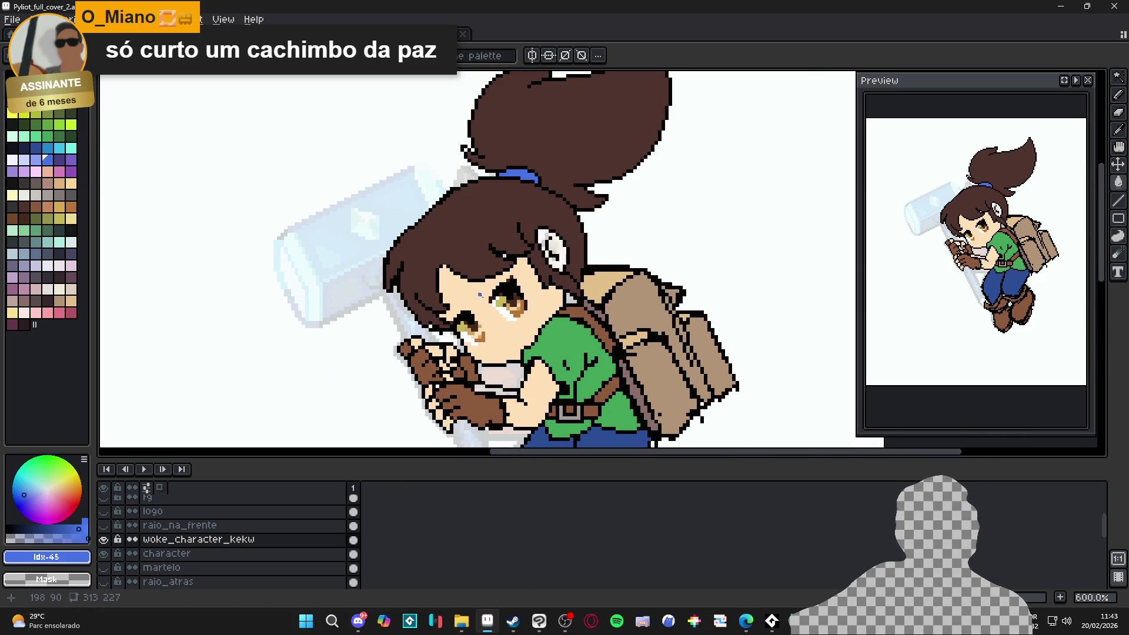
scroll(454, 223, "up", 1)
left_click(454, 224, "alt")
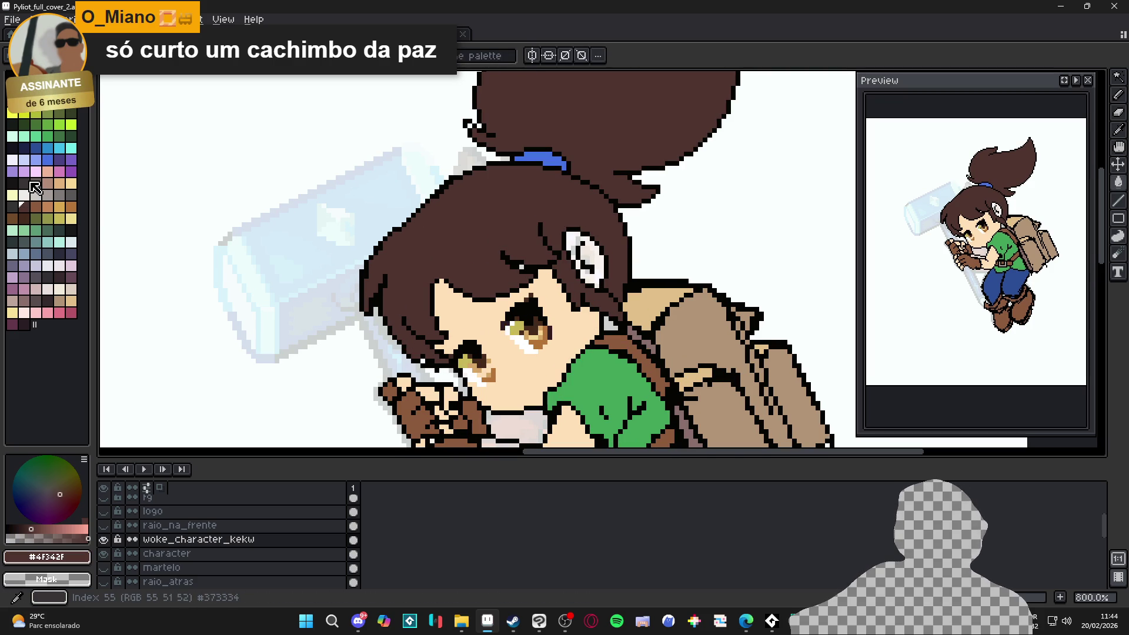
left_click(29, 112)
left_click(41, 113)
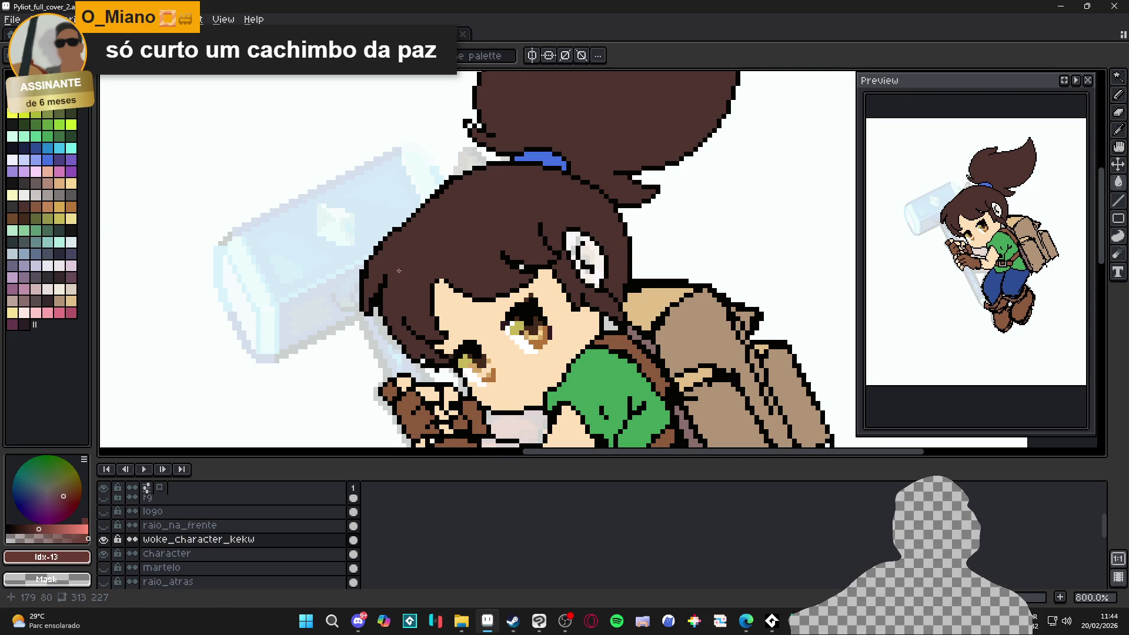
key("[")
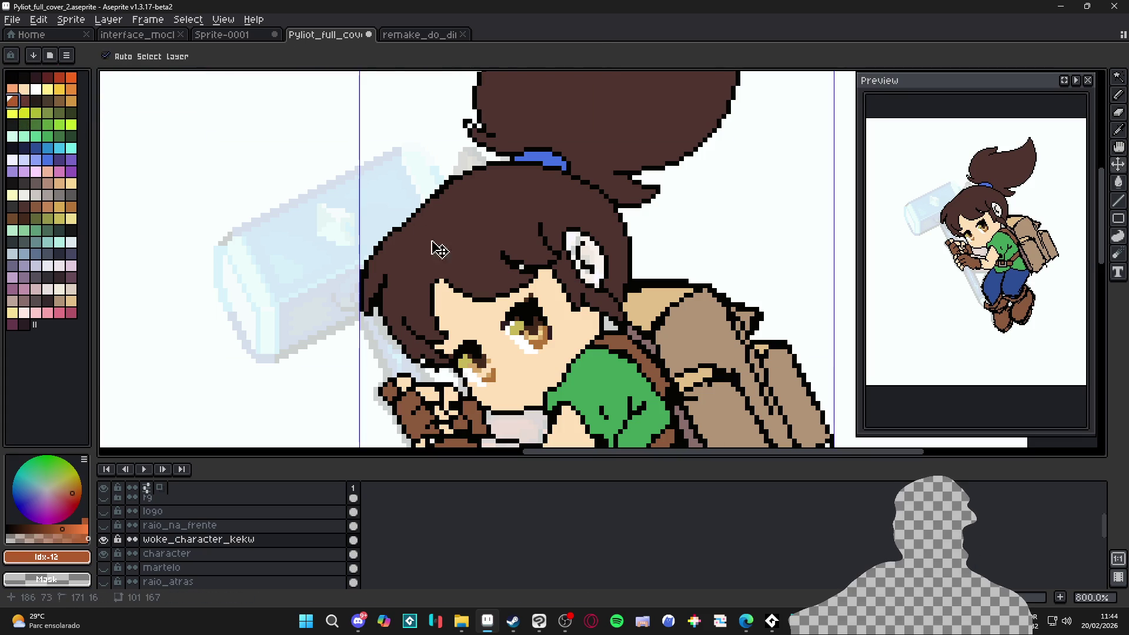
Step: Paint orange-brown highlight strokes across the hair and upper hair with the 3px pencil
key("b")
mouse_move(405, 291)
left_mouse_down()
mouse_move(419, 268)
mouse_move(462, 272)
mouse_move(473, 247)
mouse_move(504, 236)
left_mouse_up()
scroll(504, 236, "up", 3)
left_click_drag(551, 124, 537, 154)
mouse_move(607, 132)
left_mouse_down()
mouse_move(588, 158)
mouse_move(627, 144)
mouse_move(617, 136)
left_mouse_up()
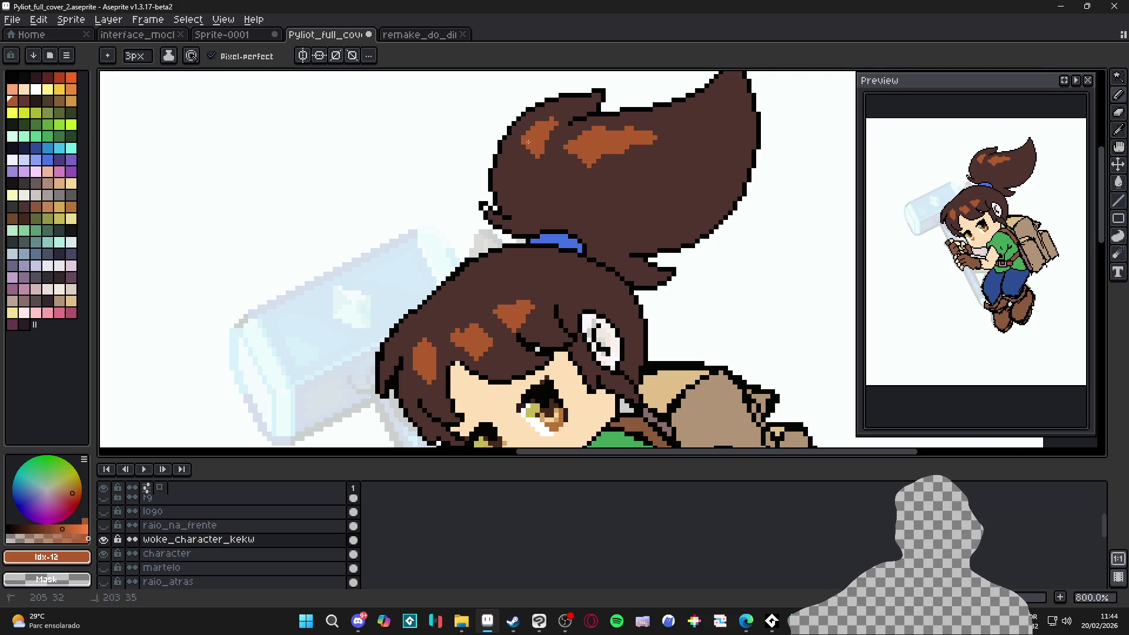
scroll(618, 170, "down", 1)
scroll(611, 172, "down", 1)
scroll(505, 223, "up", 2)
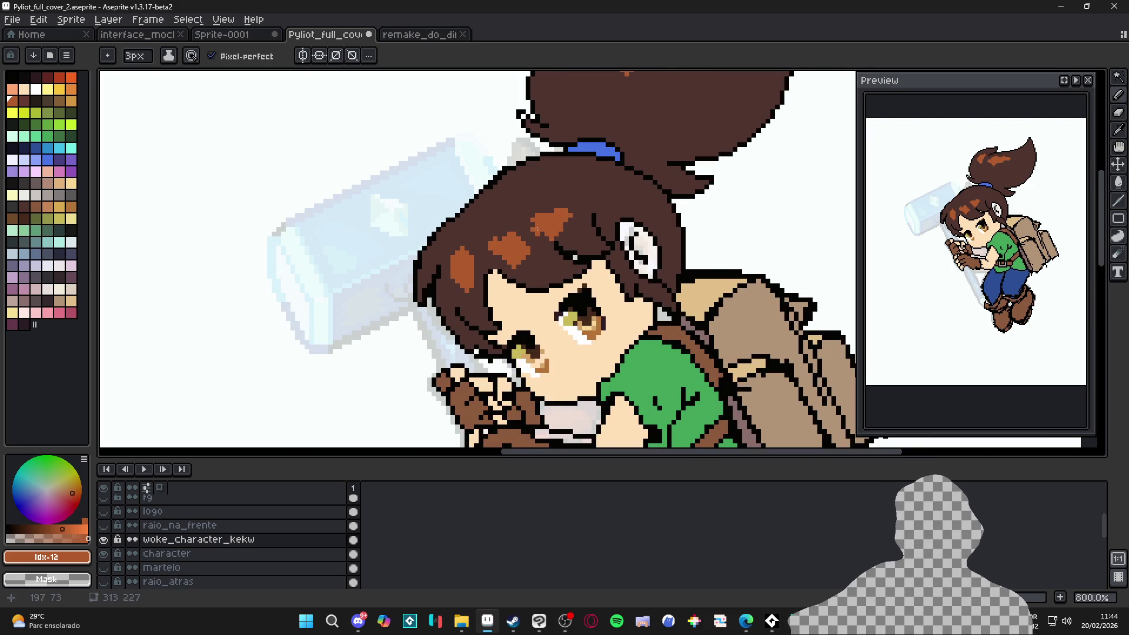
Step: Shrink the pencil to 1px and split the highlight with a dark brown stroke
key("minus")
key("minus")
scroll(440, 278, "up", 2)
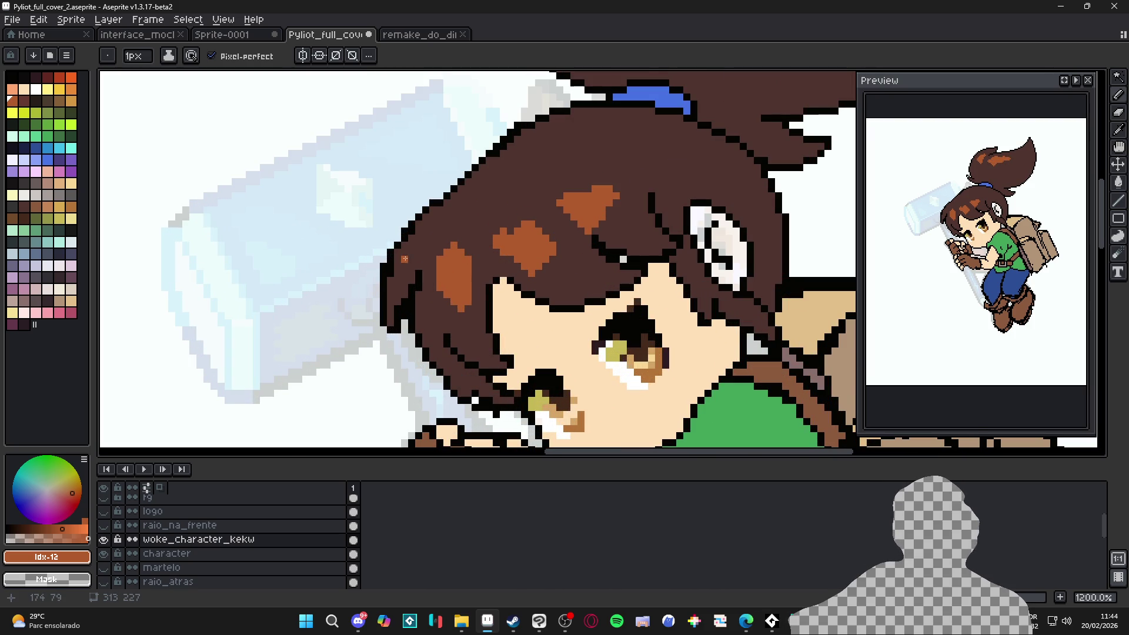
scroll(435, 268, "down", 3)
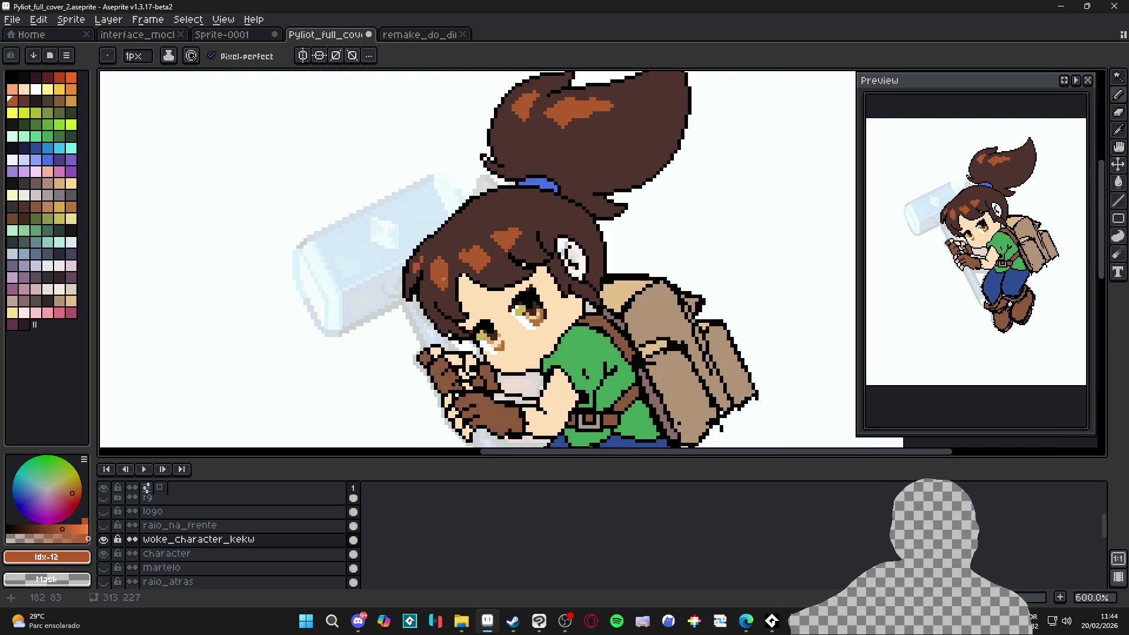
scroll(449, 266, "up", 2)
scroll(448, 267, "up", 2)
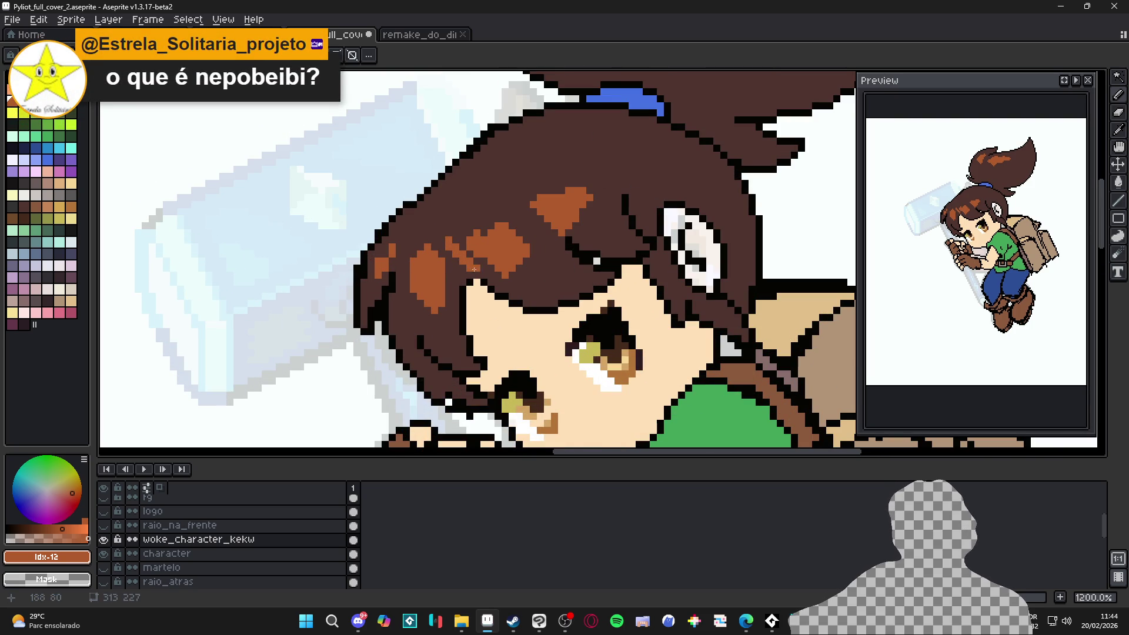
left_click(487, 274, "alt")
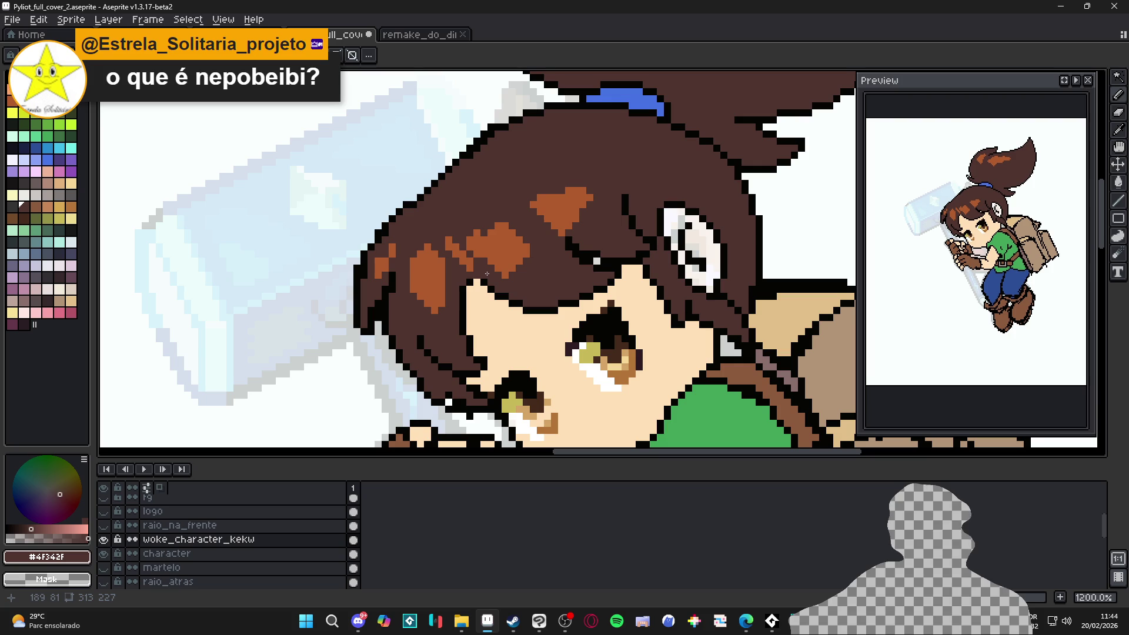
scroll(487, 274, "up", 1)
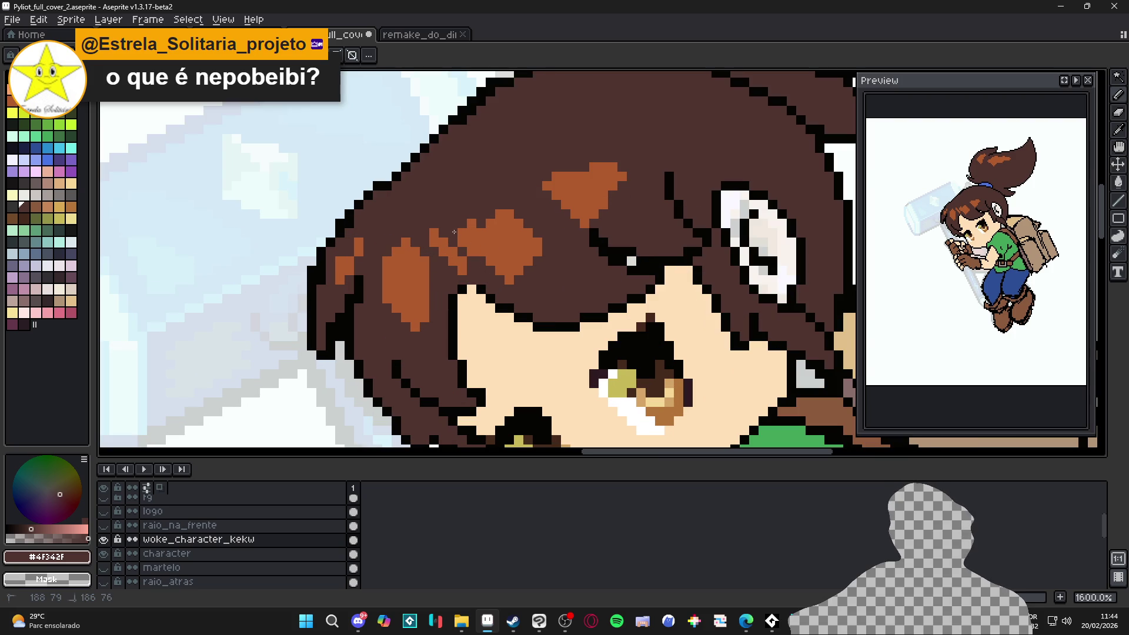
left_click_drag(460, 228, 466, 246)
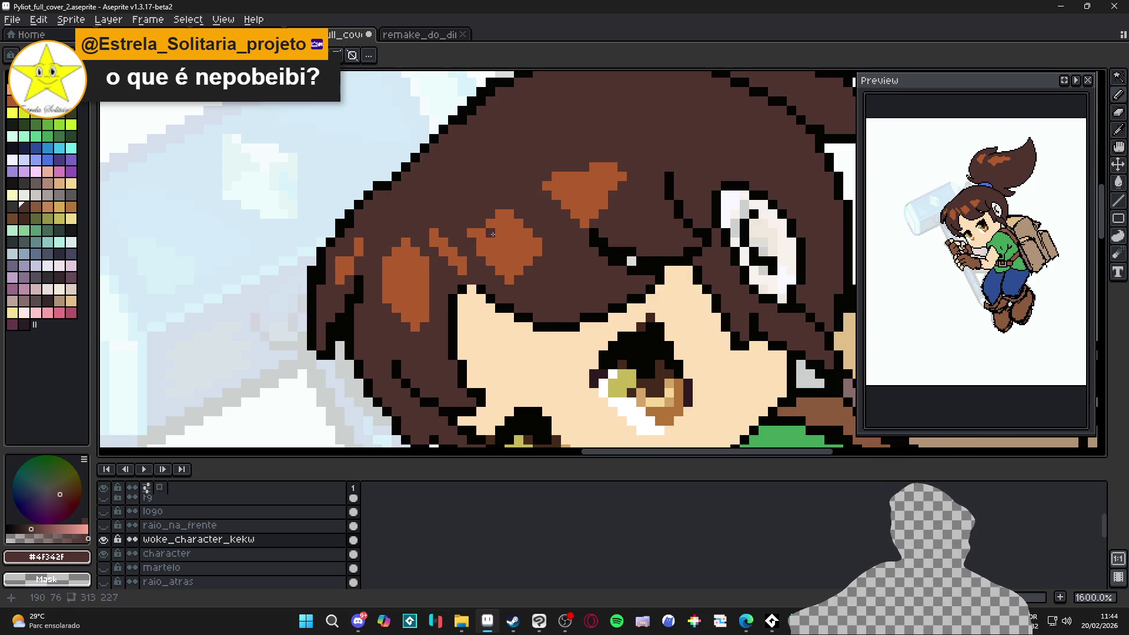
Step: Reshape the highlight strands, trimming with dark brown and extending orange upward
left_click(491, 234, "alt")
left_click(473, 227)
mouse_move(503, 213)
left_mouse_down()
mouse_move(484, 206)
mouse_move(470, 216)
mouse_move(529, 212)
mouse_move(538, 223)
mouse_move(531, 190)
left_mouse_up()
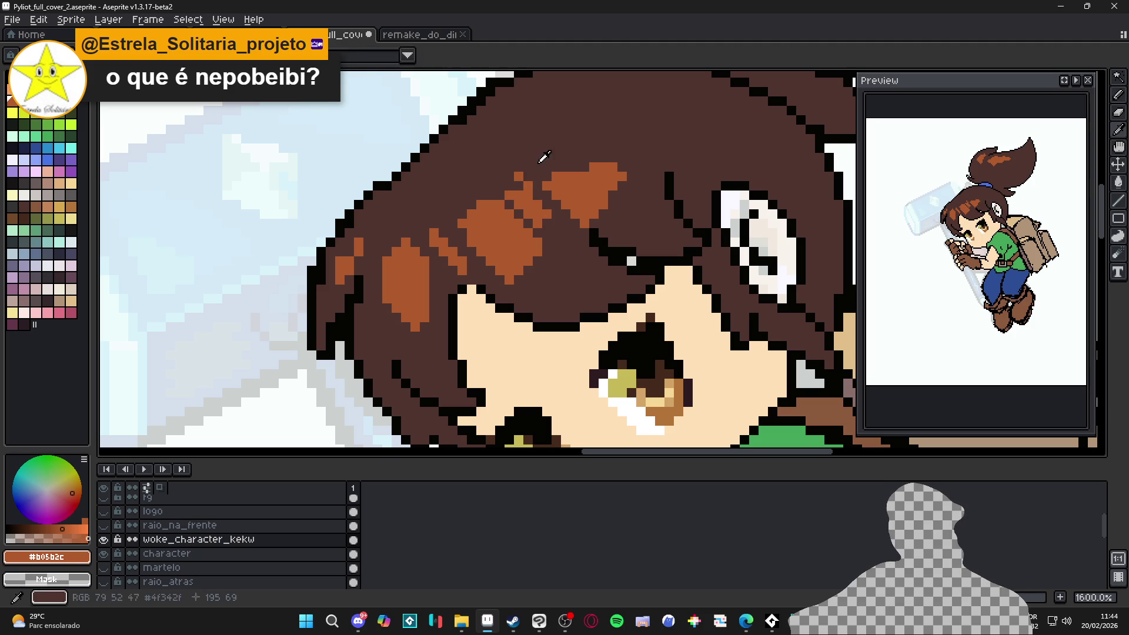
left_click(617, 159, "alt")
left_click_drag(606, 168, 613, 197)
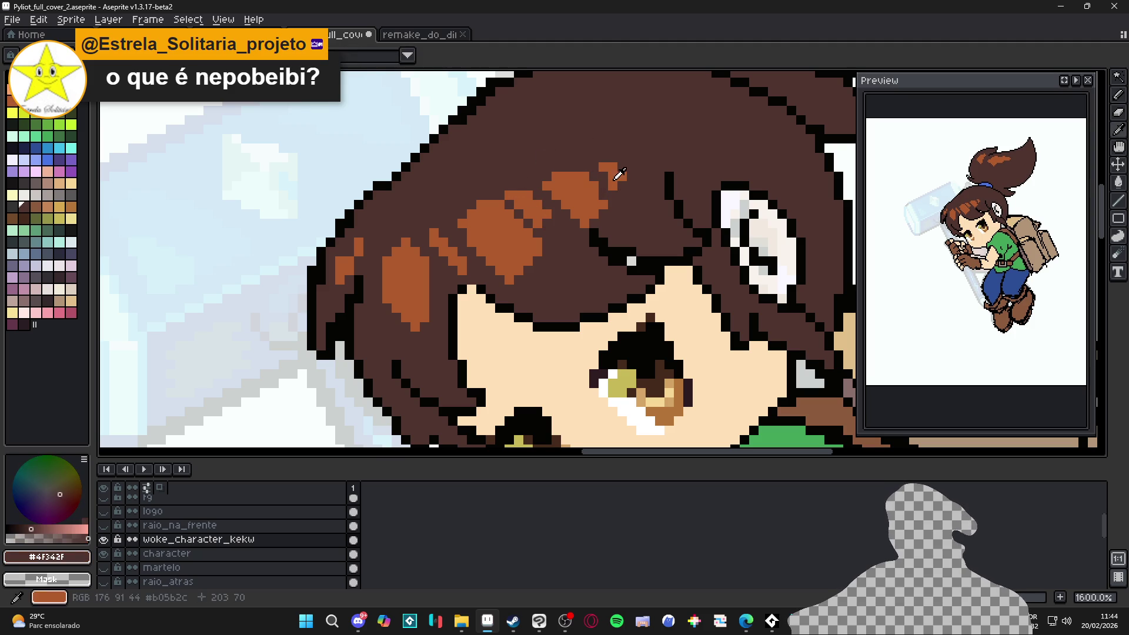
left_click(622, 167, "alt")
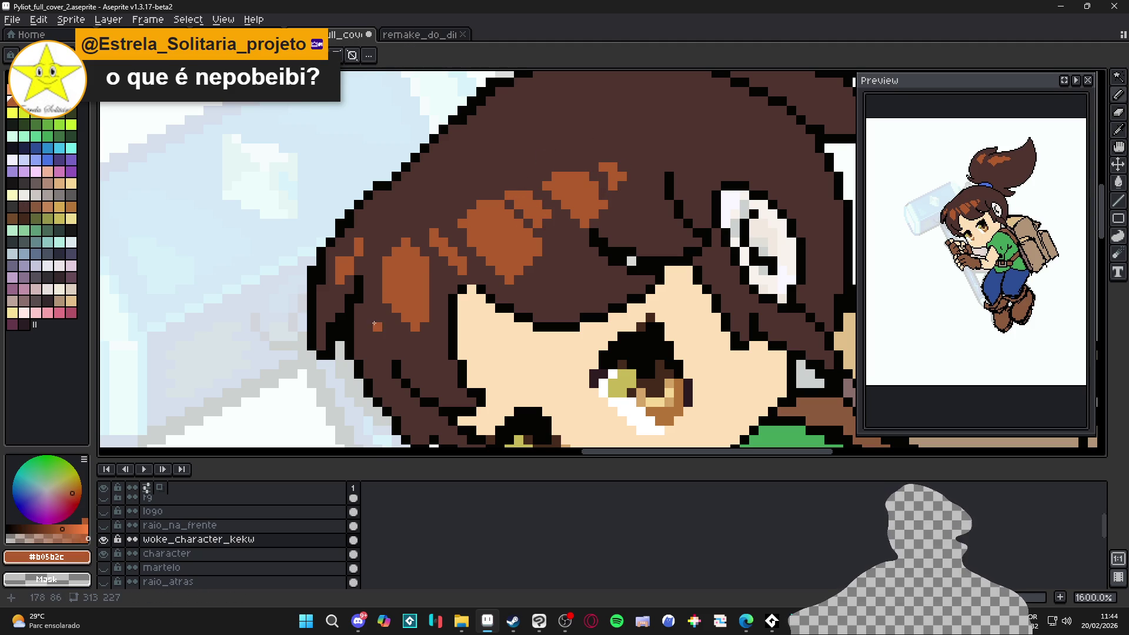
left_click_drag(370, 348, 376, 326)
scroll(372, 342, "down", 5)
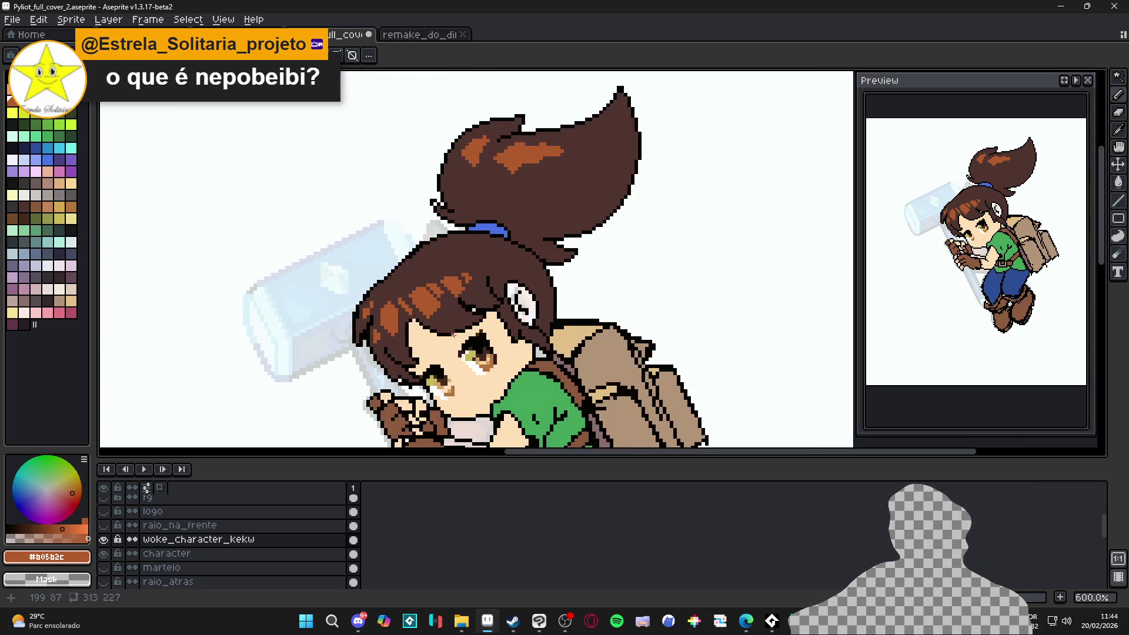
Step: Pick pink Idx-51 and paint a diagonal blush line across the cheek
scroll(530, 264, "down", 1)
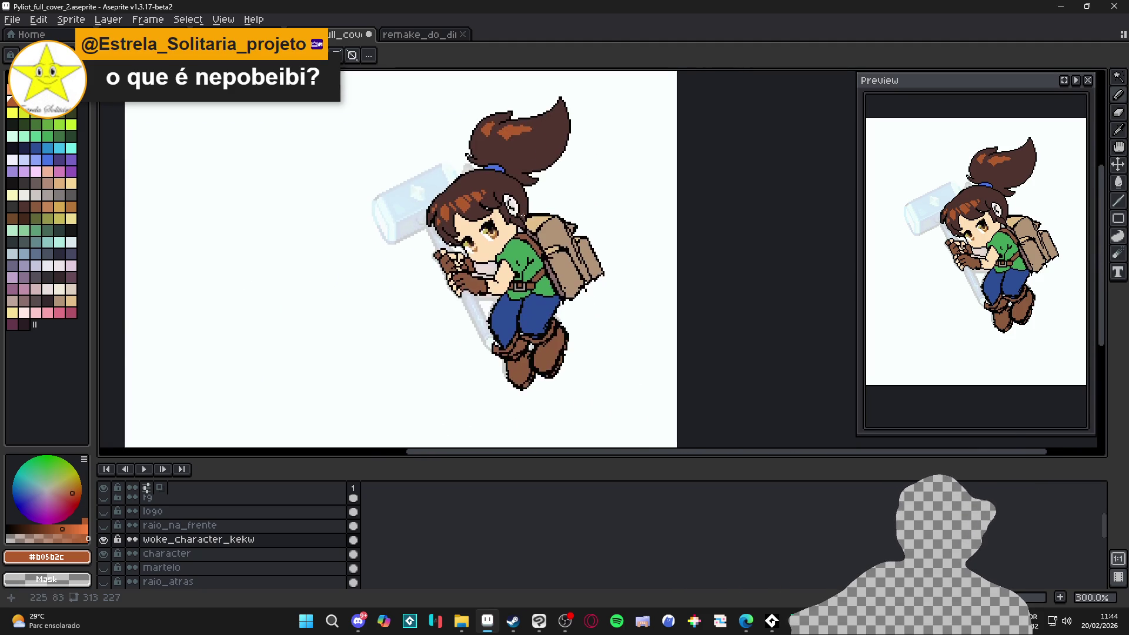
scroll(636, 373, "up", 1)
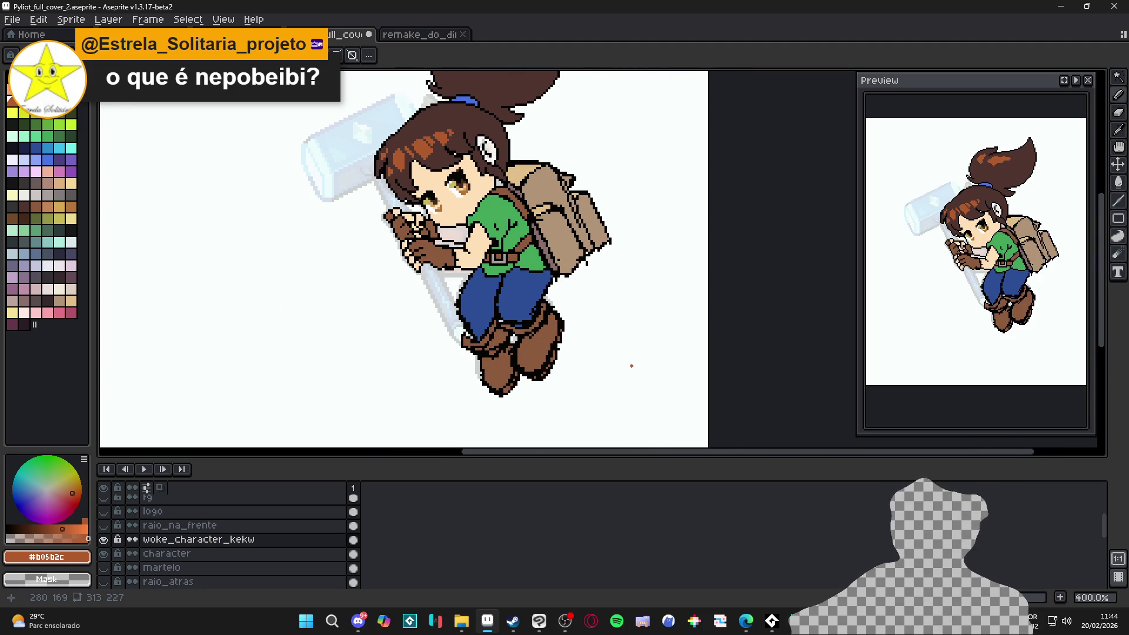
scroll(441, 329, "up", 6)
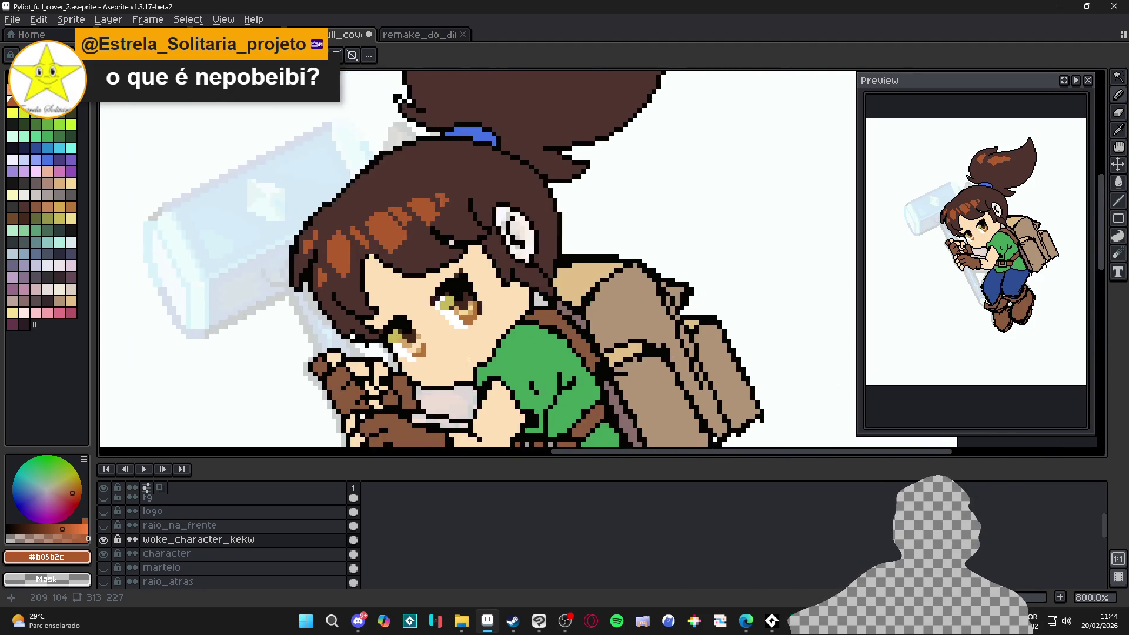
left_click(442, 329, "alt")
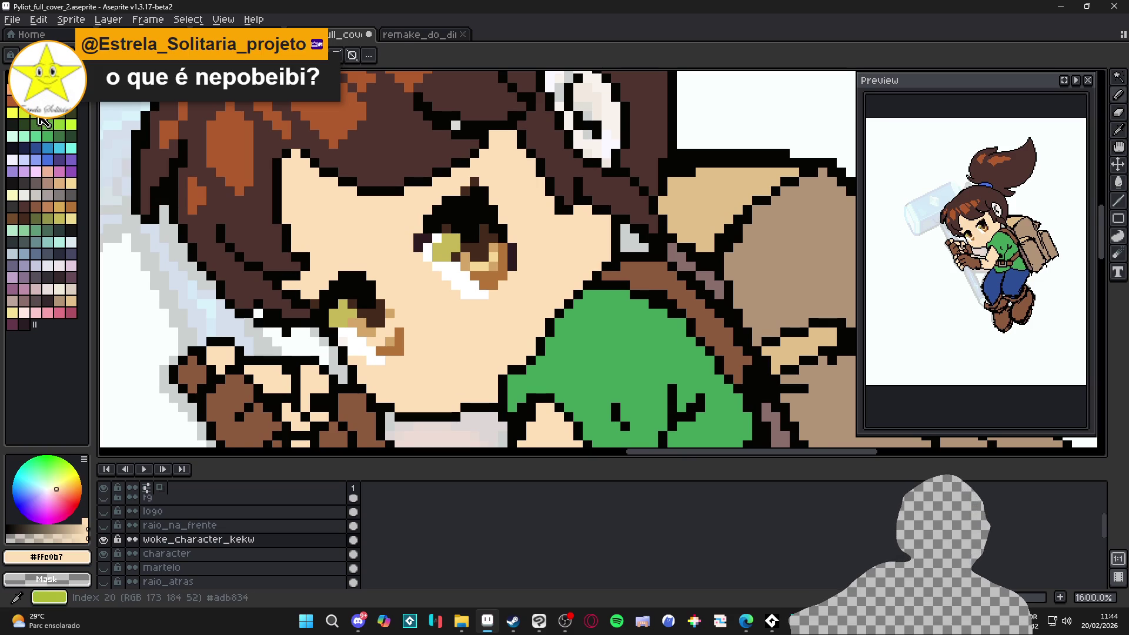
left_click(48, 172)
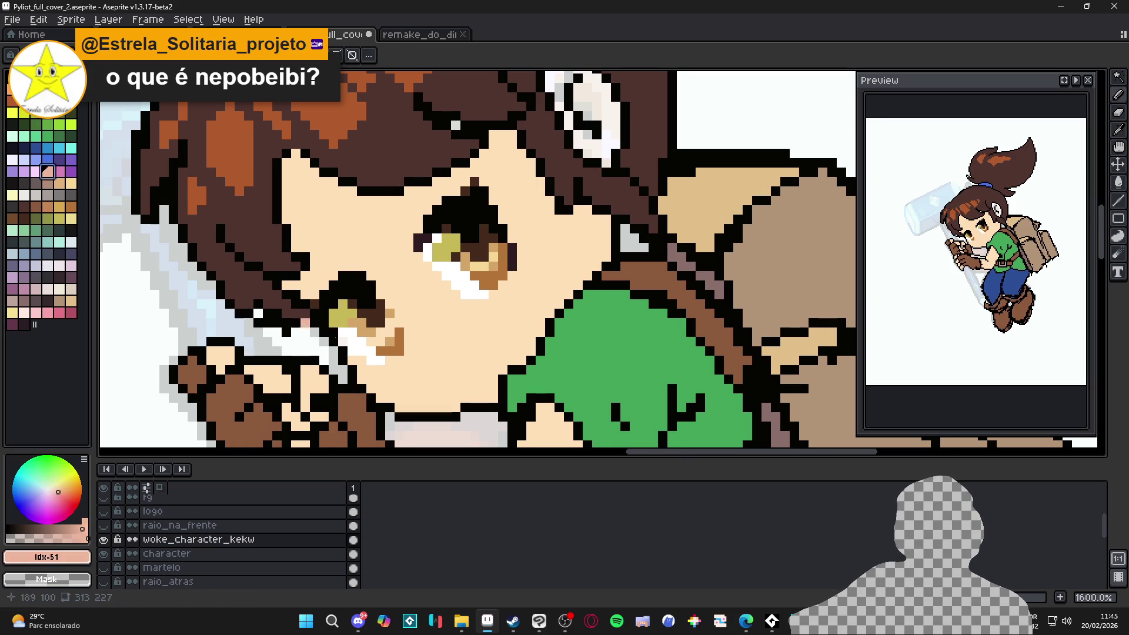
left_click(448, 348)
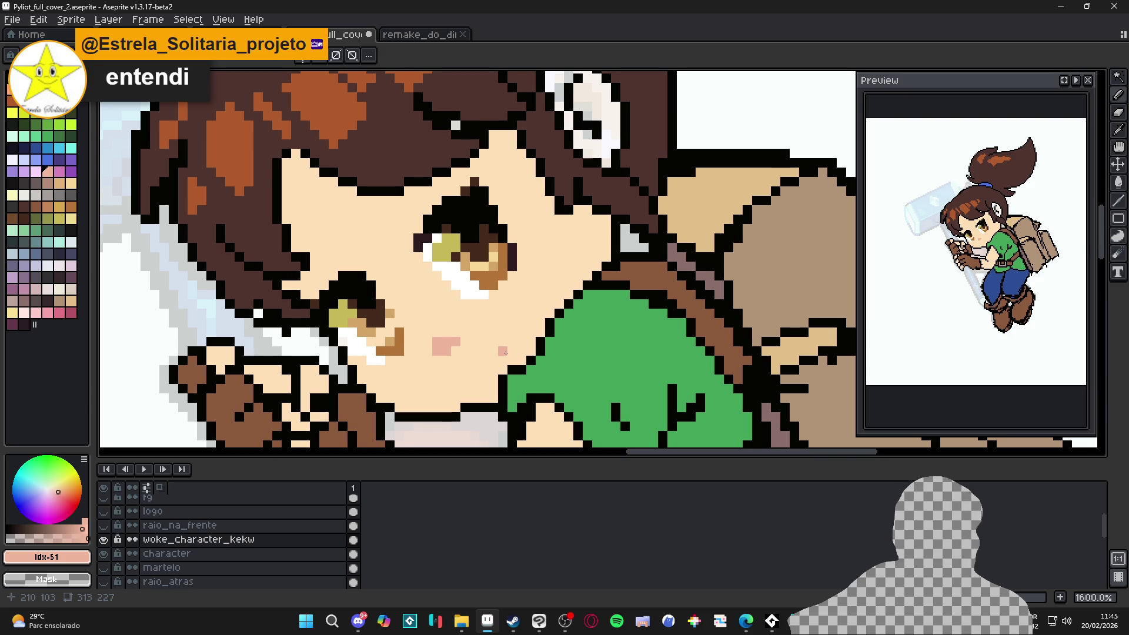
left_click_drag(493, 354, 522, 314)
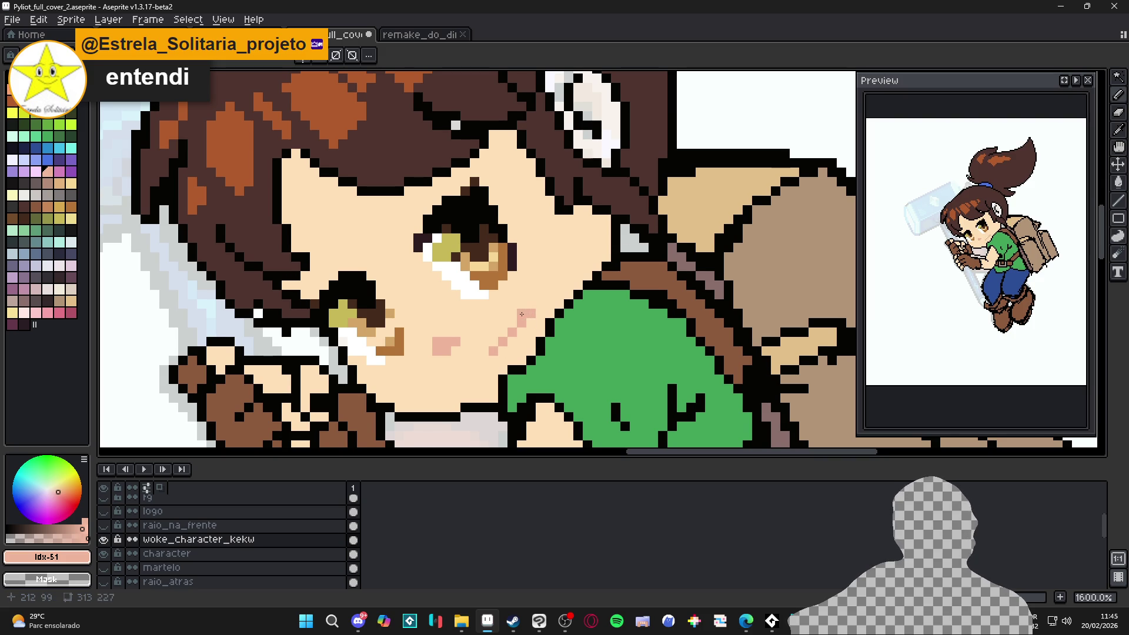
Step: Cover stray pink cheek pixels with skin tone and extend the blush line
left_click(537, 299, "alt")
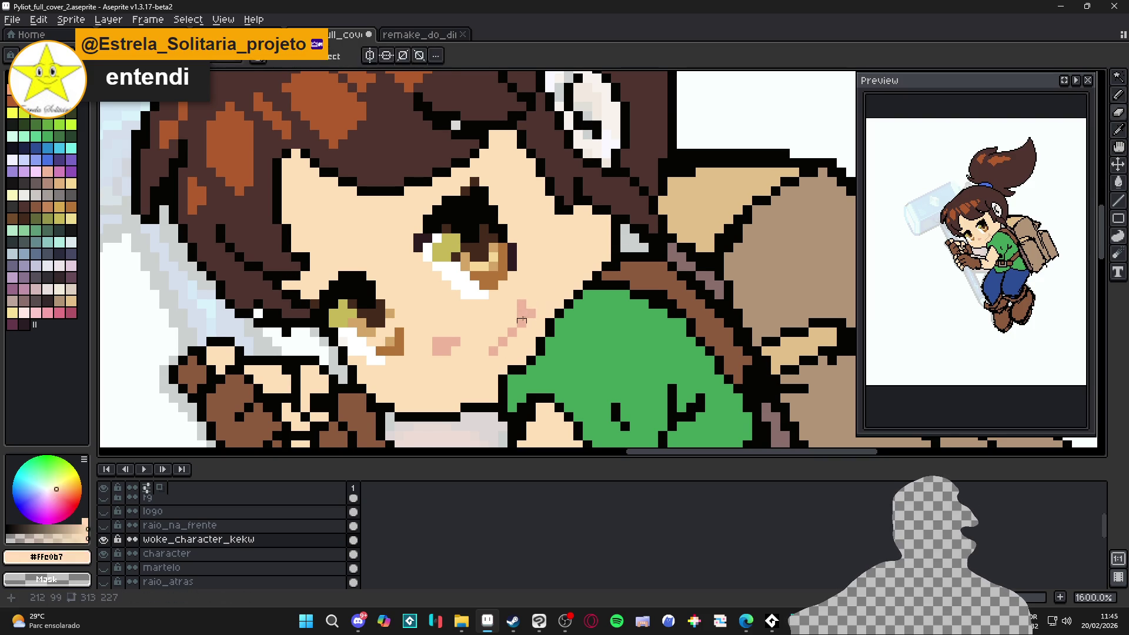
left_click(530, 314)
left_click(522, 323)
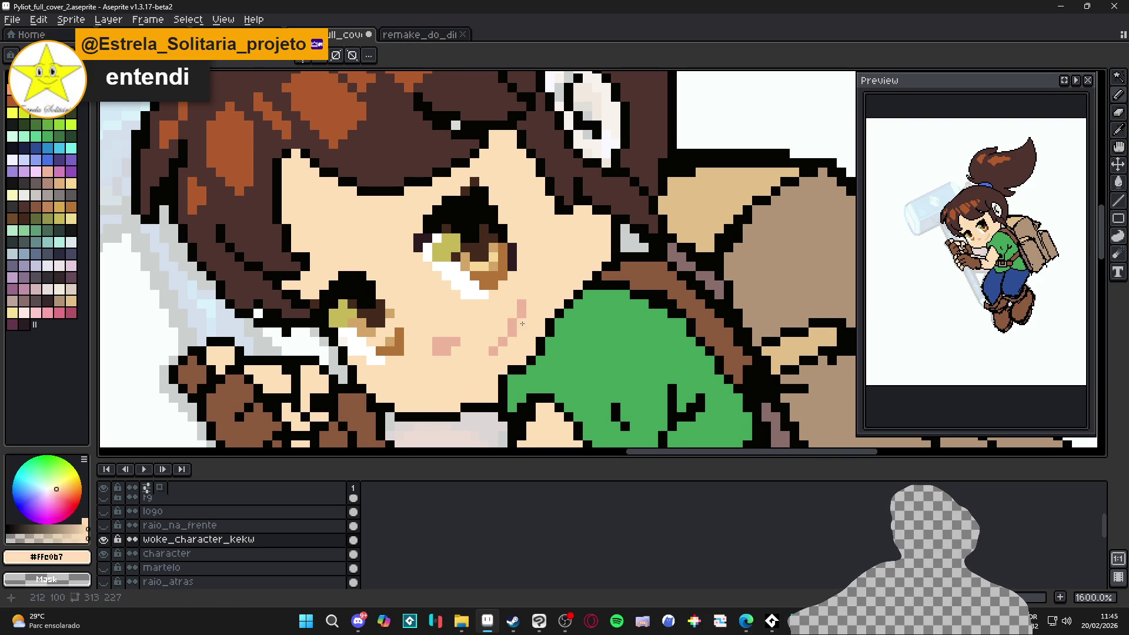
left_click(493, 351, "alt")
left_click(484, 352)
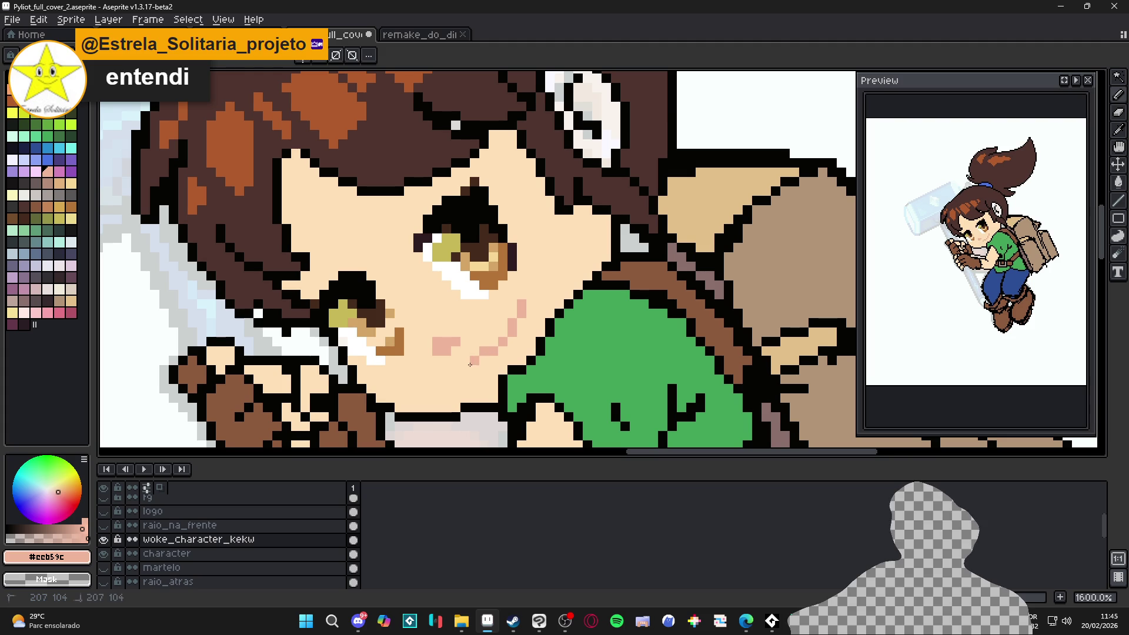
Step: Add a small pink mouth mark below the eye, cleaning stray pixels with skin colour
left_click(456, 360)
left_click(464, 360)
left_click(463, 379, "alt")
left_click(464, 369)
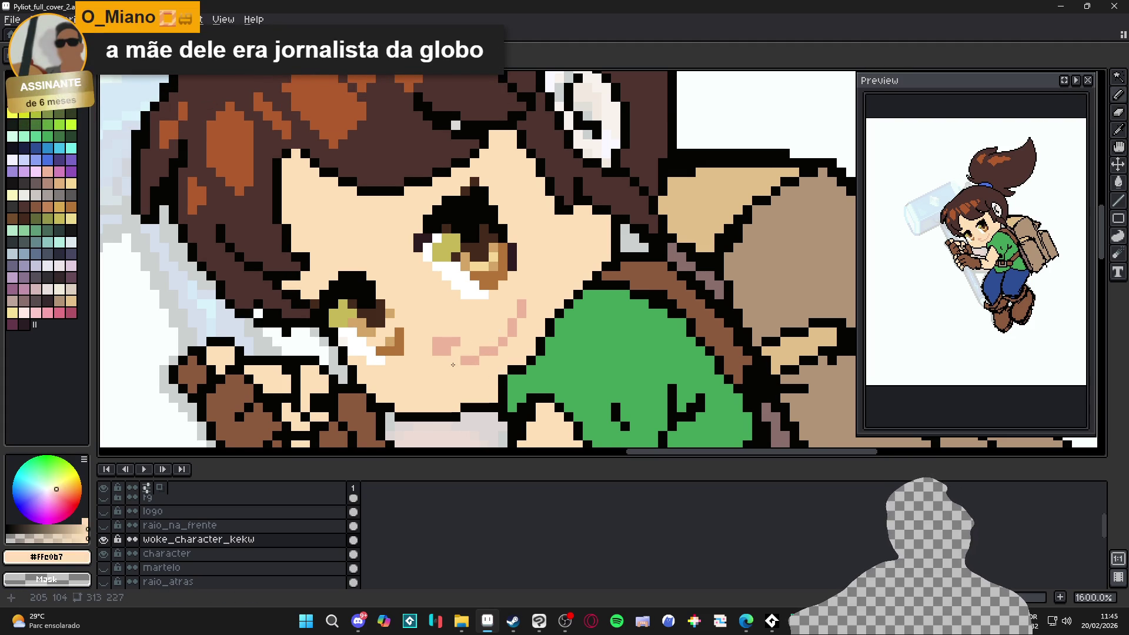
left_click(459, 361)
left_click(469, 362, "alt")
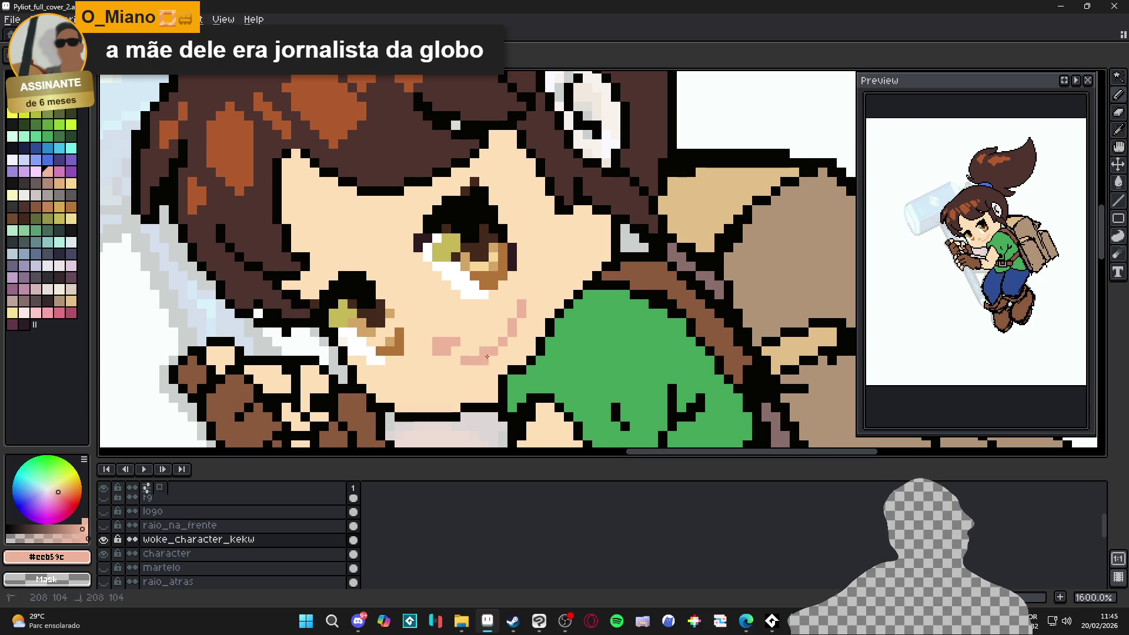
left_click(483, 348, "alt")
left_click(522, 305, "alt")
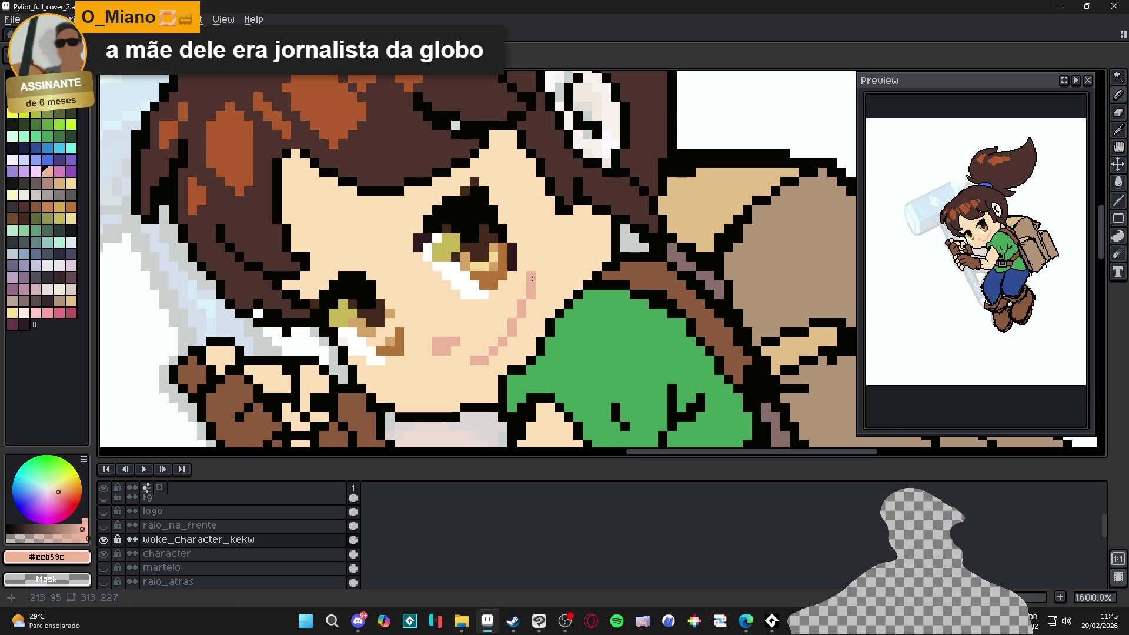
scroll(533, 279, "down", 4)
scroll(245, 259, "up", 3)
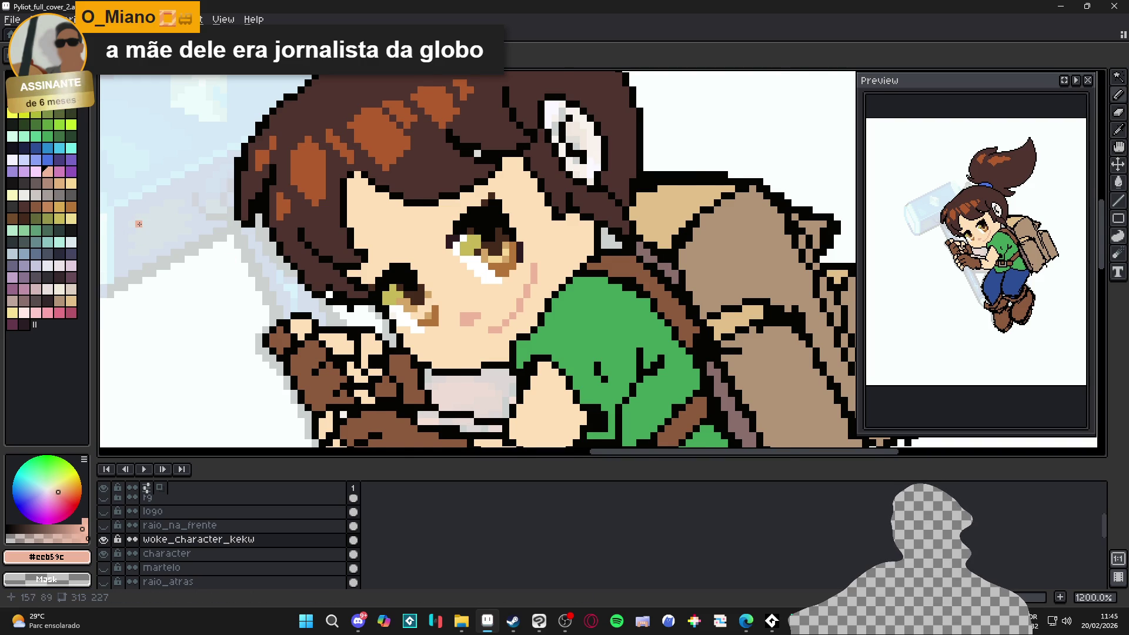
Step: Sample the eye's tan and pencil tan pixels along the lower edge of the smaller eye
scroll(140, 233, "up", 1)
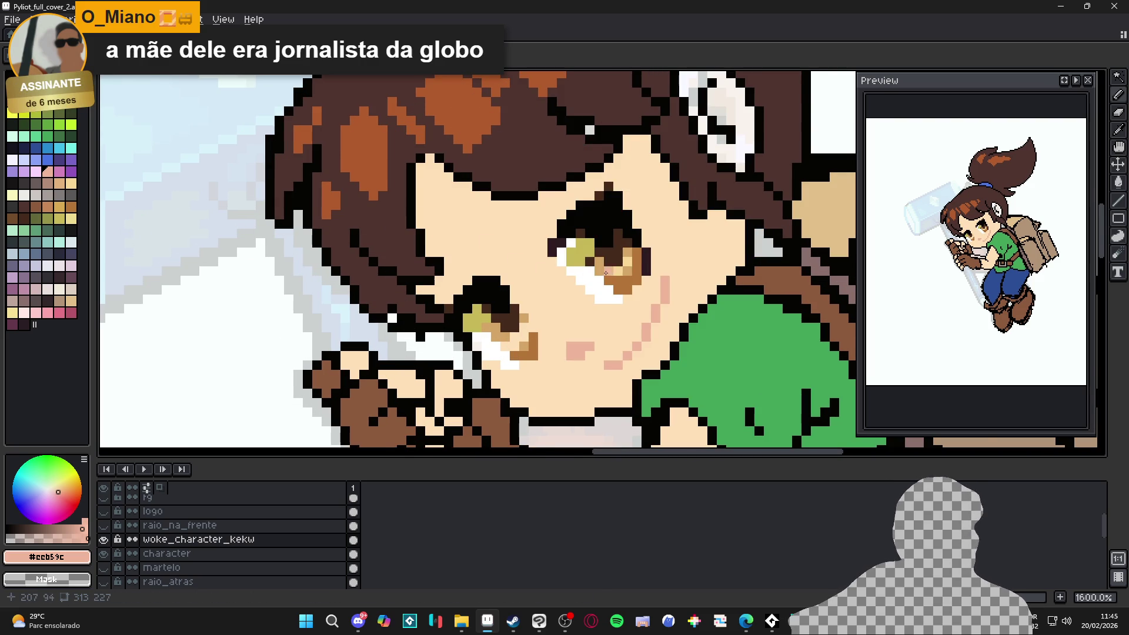
scroll(597, 288, "up", 2)
left_click(597, 288, "alt")
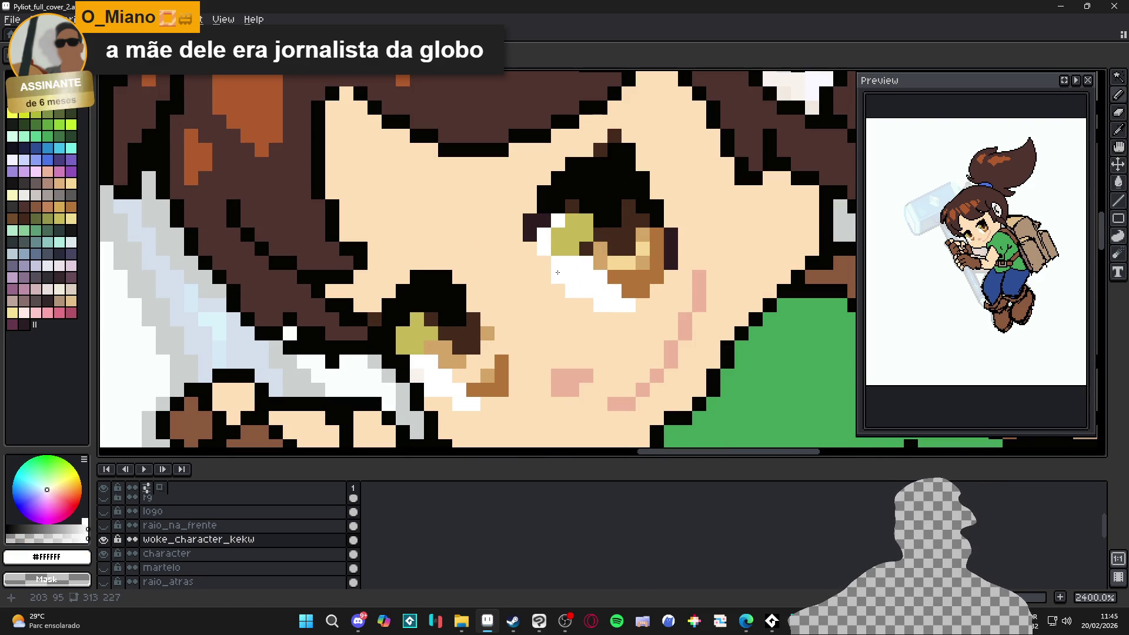
scroll(553, 266, "down", 5)
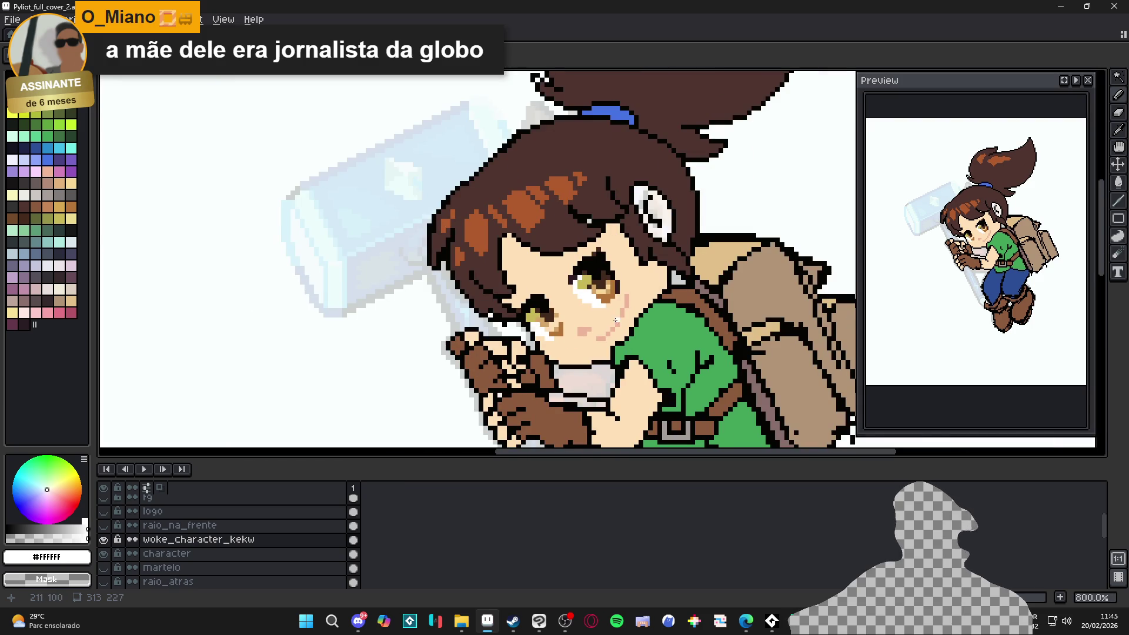
scroll(544, 339, "up", 3)
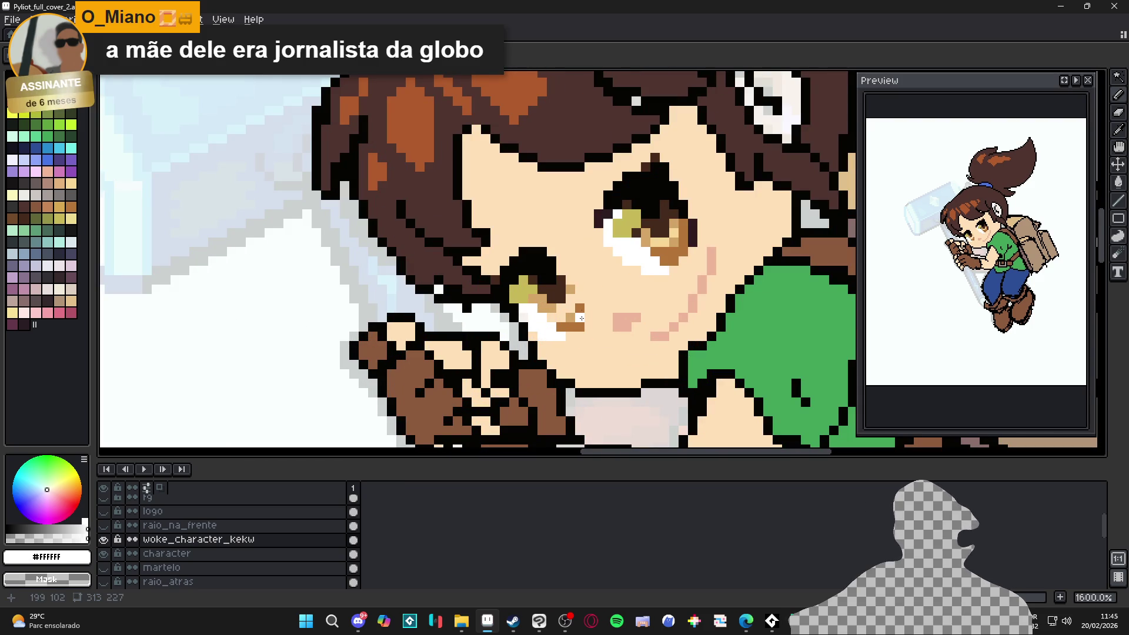
left_click(574, 294, "alt")
left_click_drag(573, 299, 552, 317)
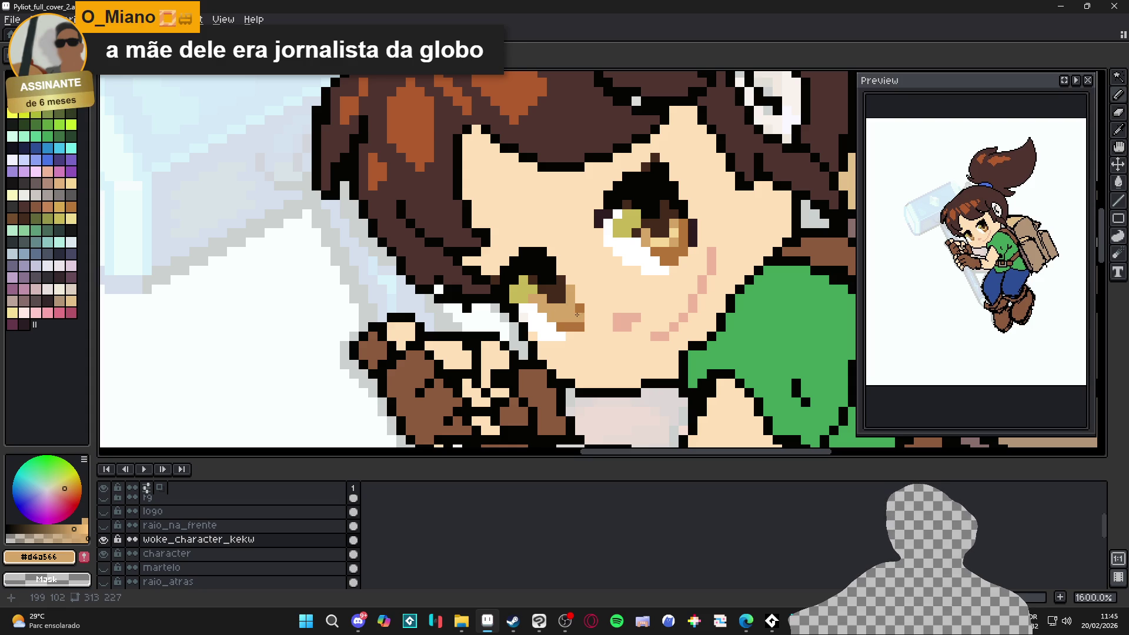
left_click(577, 315, "alt")
scroll(580, 326, "down", 3)
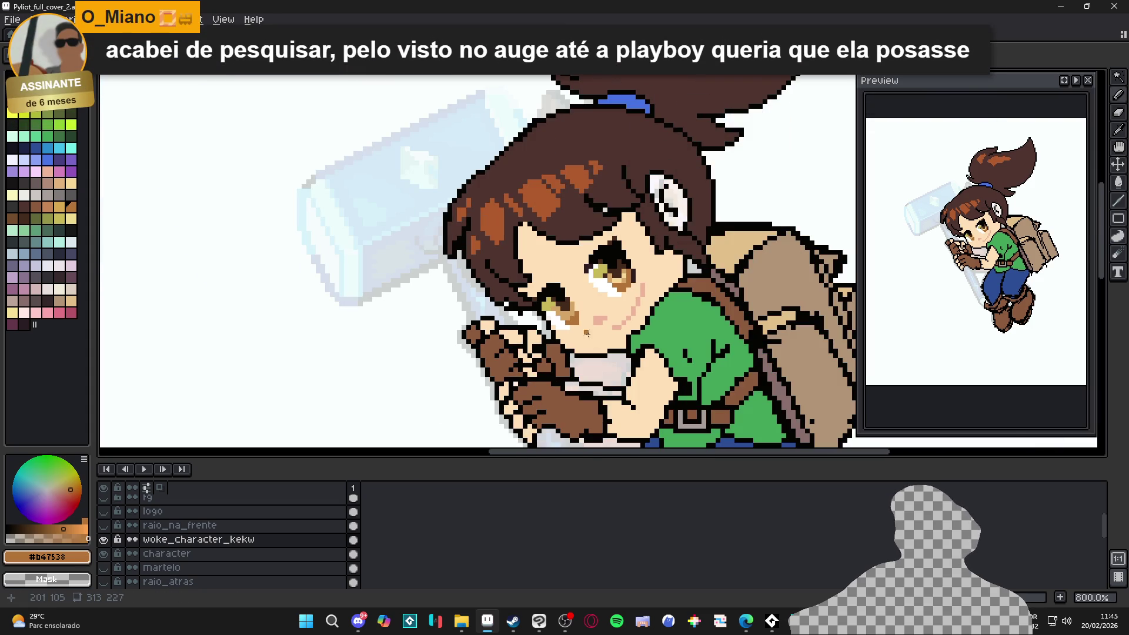
scroll(613, 343, "down", 2)
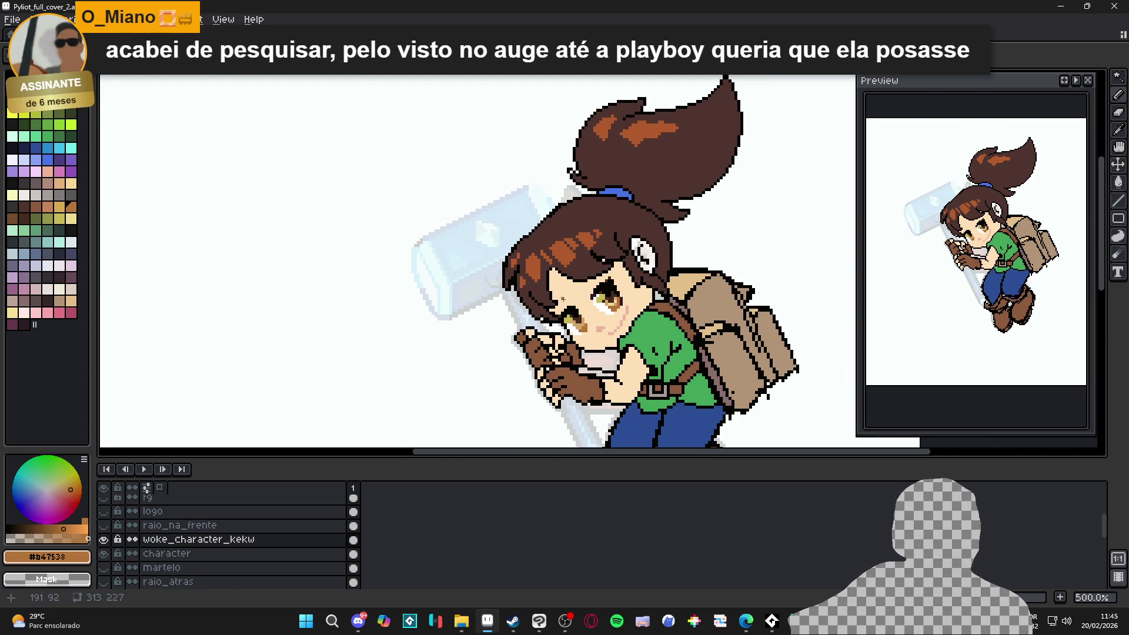
scroll(571, 298, "up", 2)
Step: Sample dark brown #4f342f and paint a block beside the left eye, undoing a misplaced forehead stroke
left_click(566, 302, "alt")
scroll(564, 305, "up", 2)
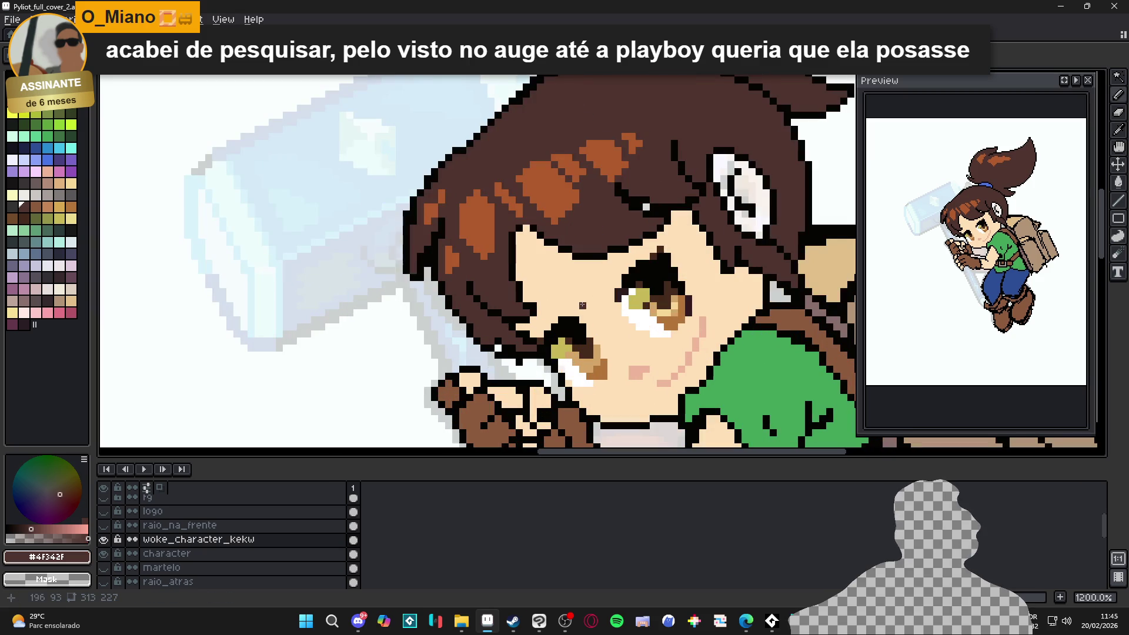
left_click_drag(562, 305, 522, 304)
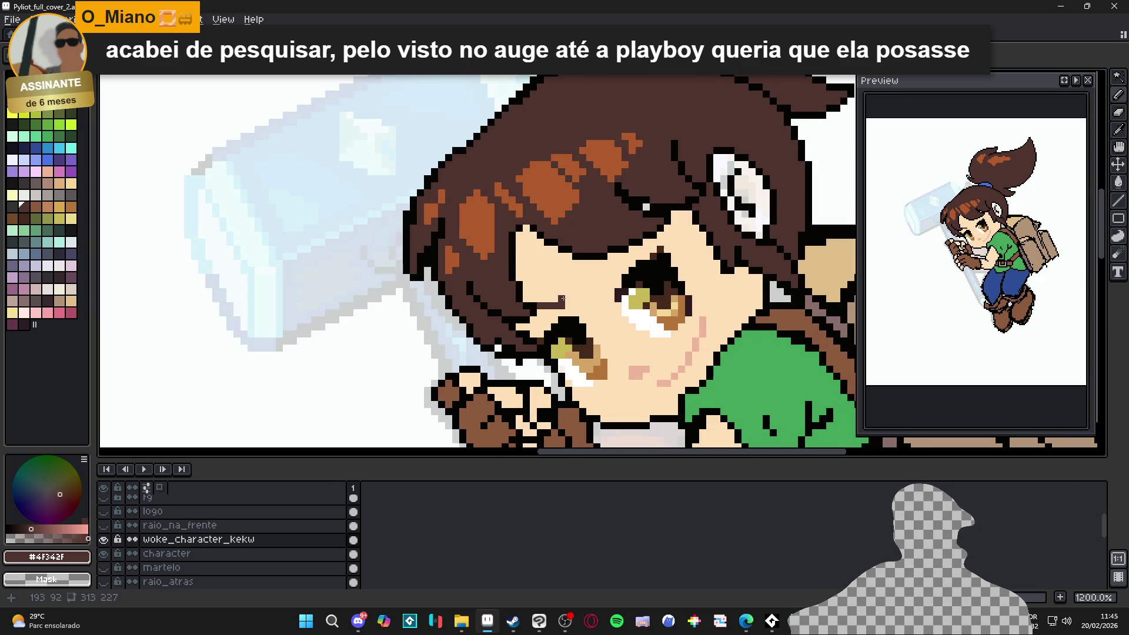
left_click(600, 274)
left_click_drag(606, 264, 612, 257)
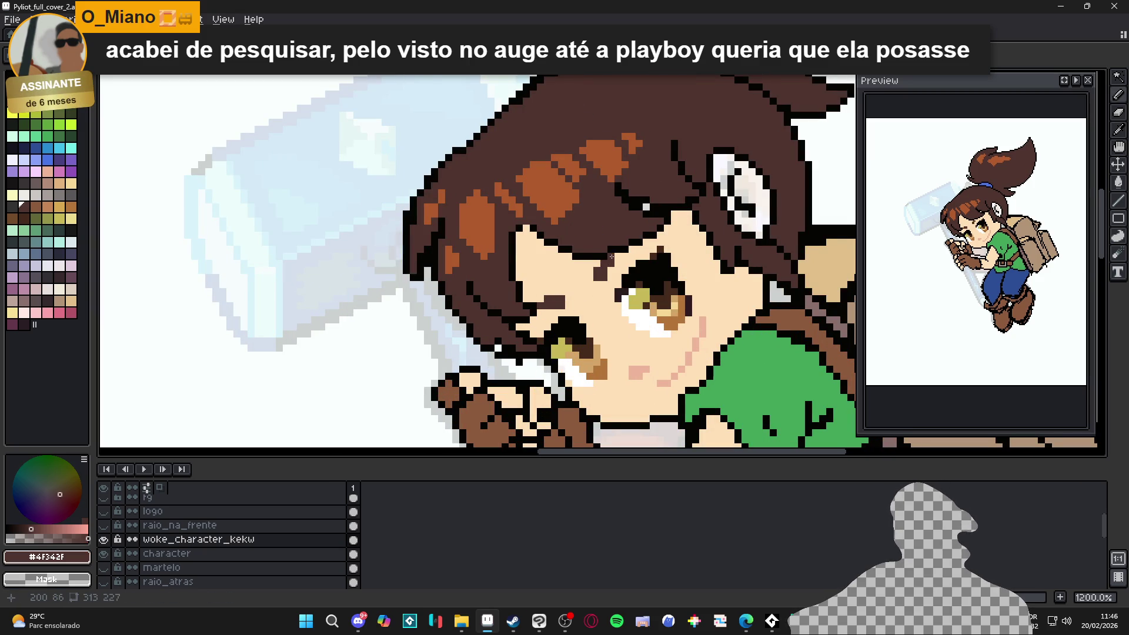
key("ctrl+z")
key("ctrl+z")
left_click(602, 288)
left_click_drag(607, 291, 616, 276)
Step: Try lighter brown #855f39 beside the left eye, then repaint some pixels dark brown
left_click(63, 110)
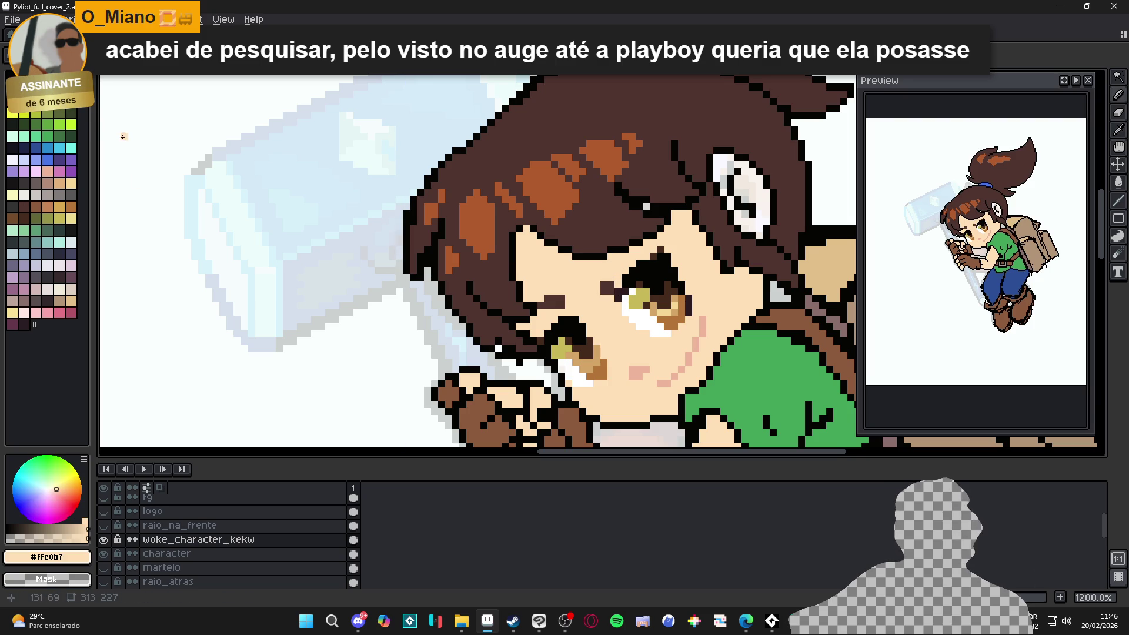
left_click(561, 277)
left_click_drag(606, 290, 615, 272)
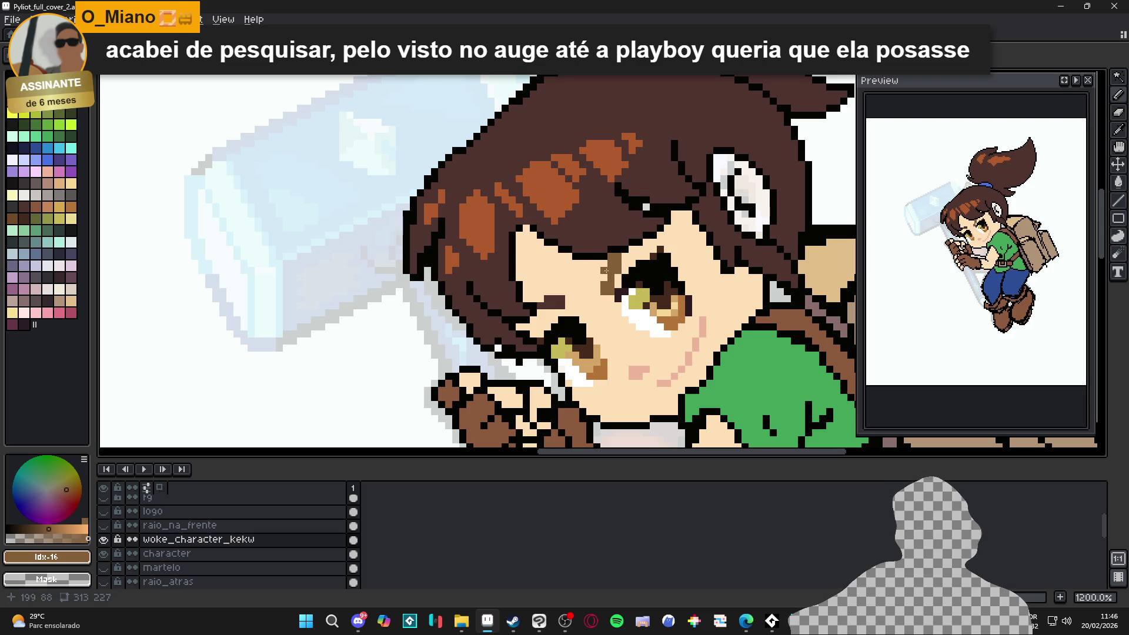
left_click(626, 277, "alt")
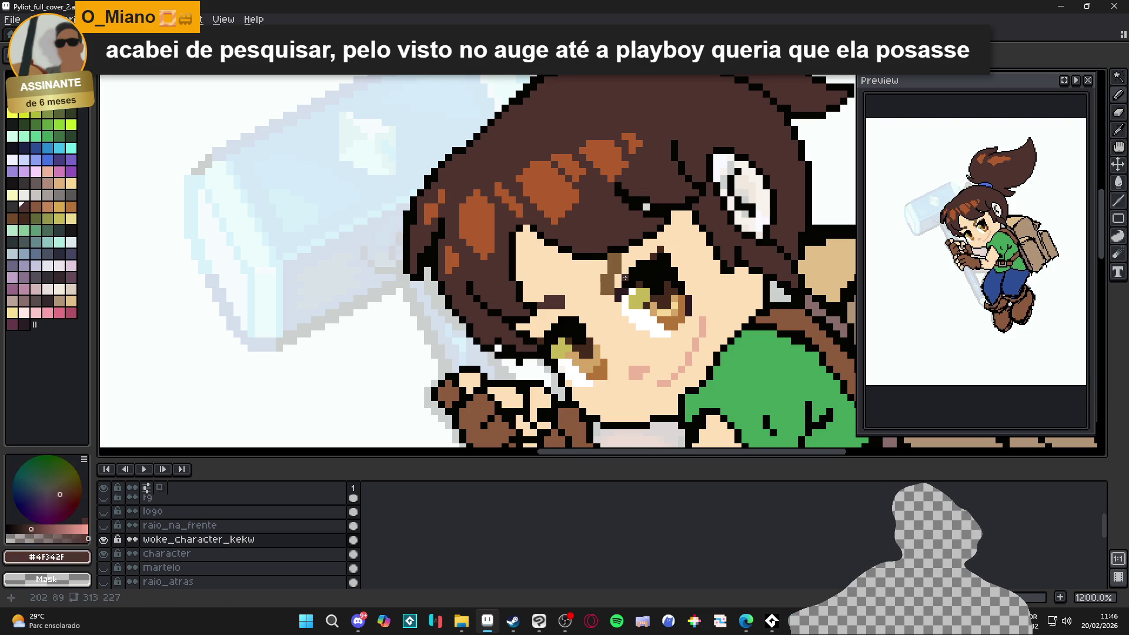
left_click(615, 291)
left_click(614, 255)
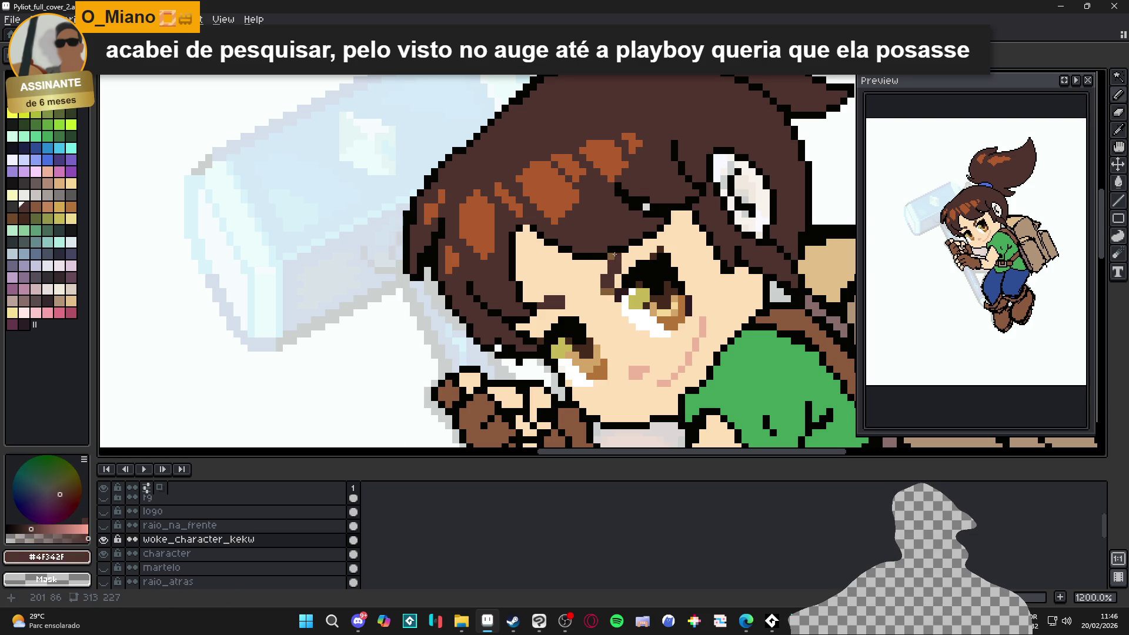
scroll(596, 290, "up", 1)
left_click(610, 289, "alt")
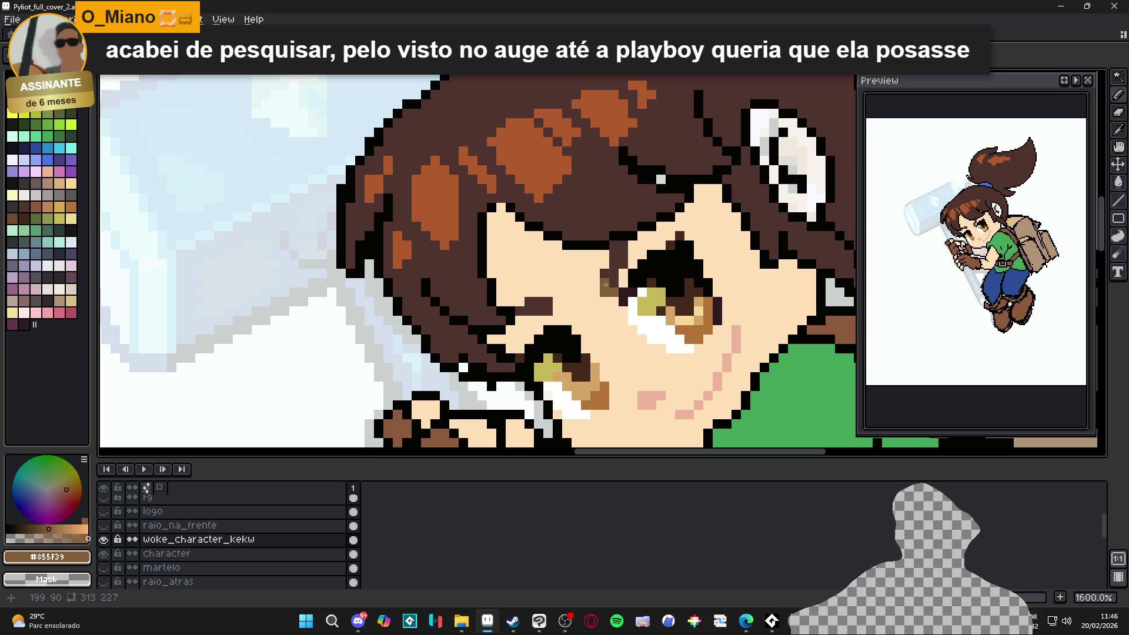
left_click(607, 276)
Step: Resample dark brown and draw the short eyebrow stroke above the left eye
scroll(616, 279, "down", 2)
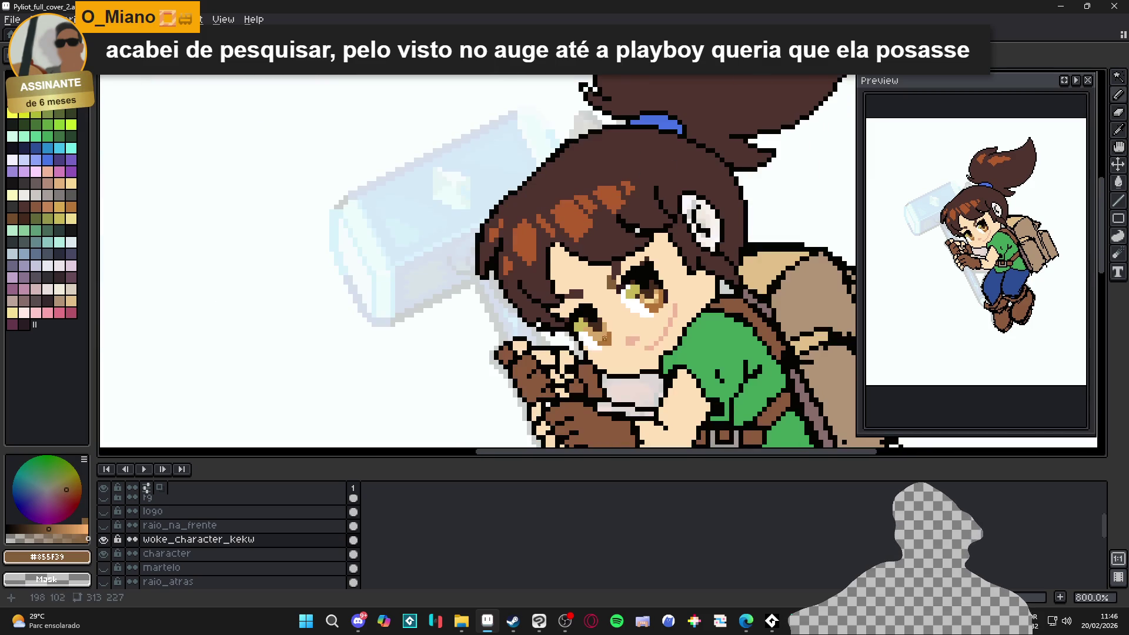
scroll(663, 244, "up", 2)
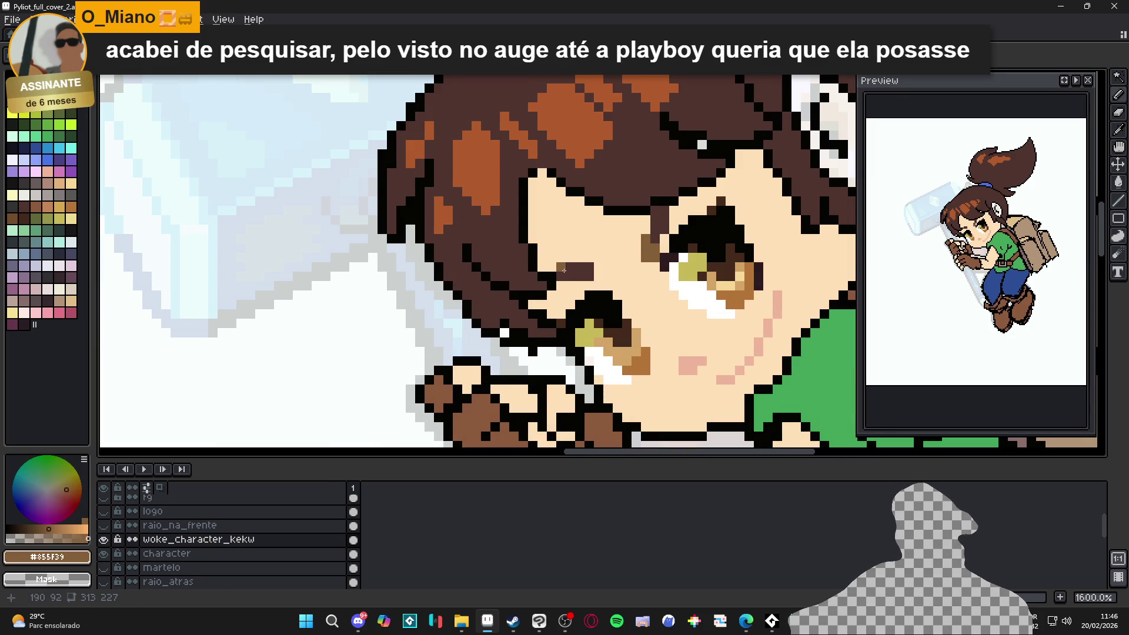
scroll(622, 269, "down", 2)
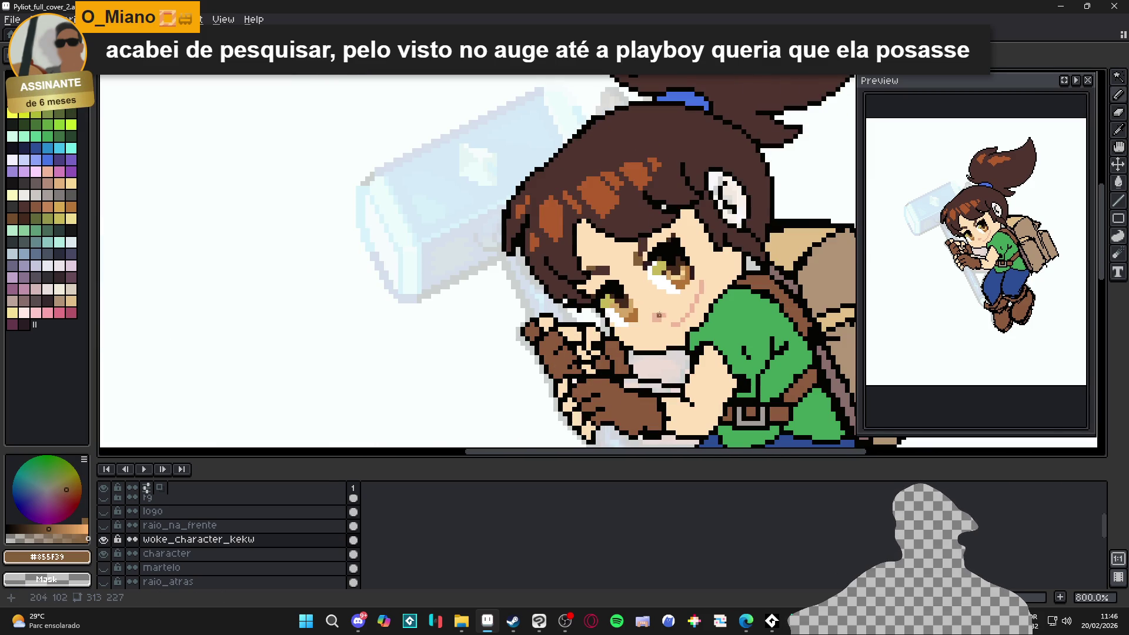
scroll(659, 312, "up", 2)
left_click(573, 265, "alt")
left_click_drag(574, 264, 594, 269)
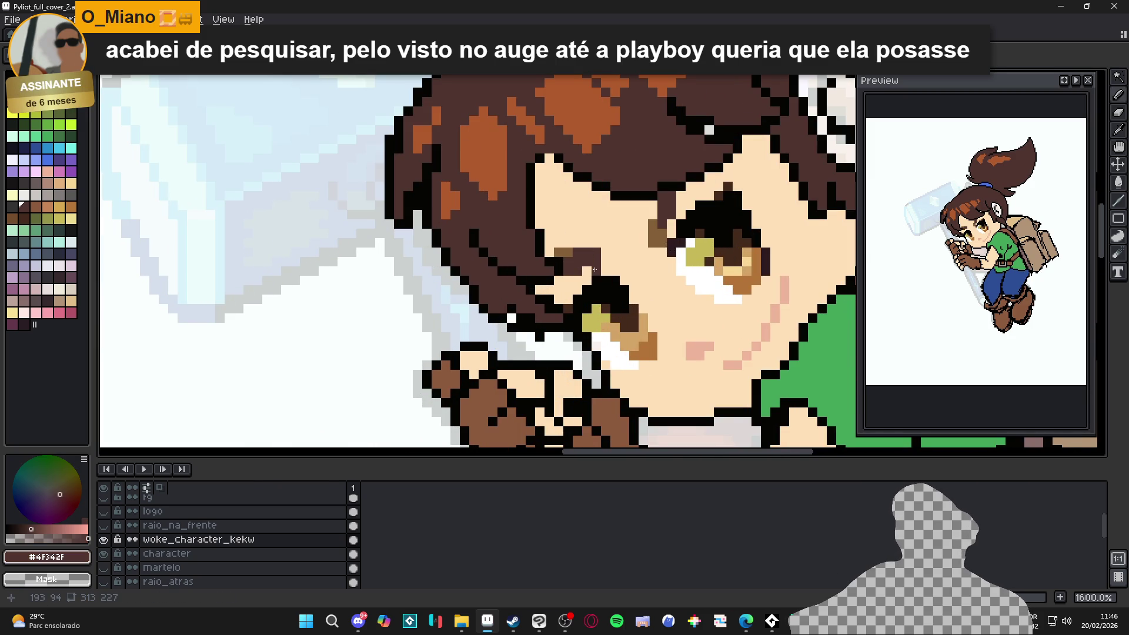
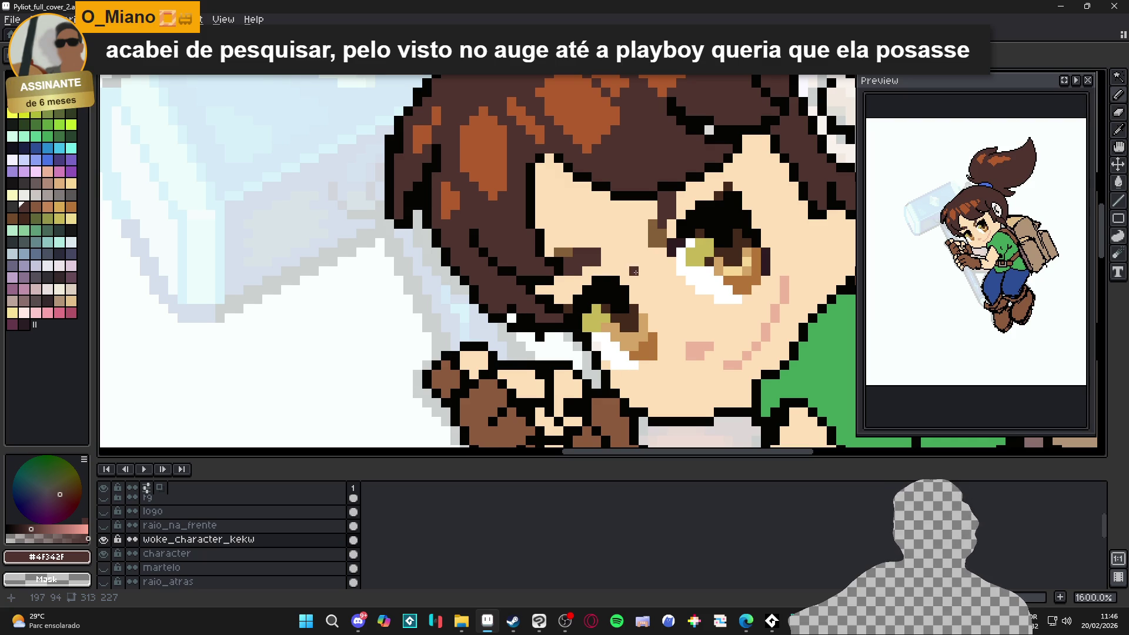
Step: Zoom into the face and paint skin tone #FFE0B7 over the dark brown pixels beside the eye
scroll(643, 269, "up", 2)
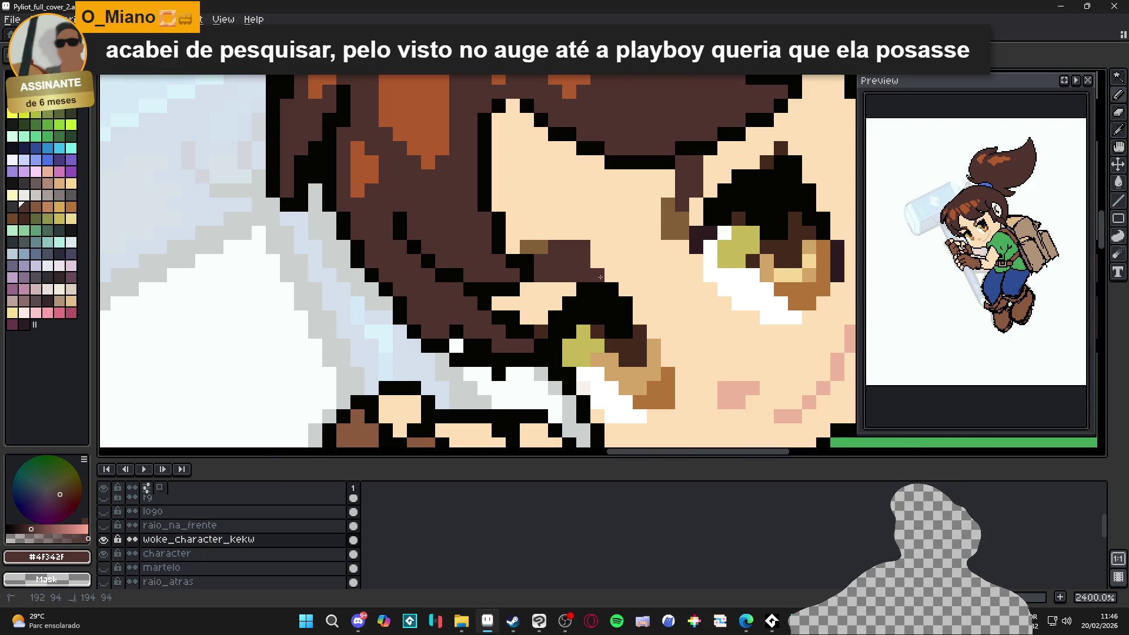
left_click_drag(571, 248, 598, 252)
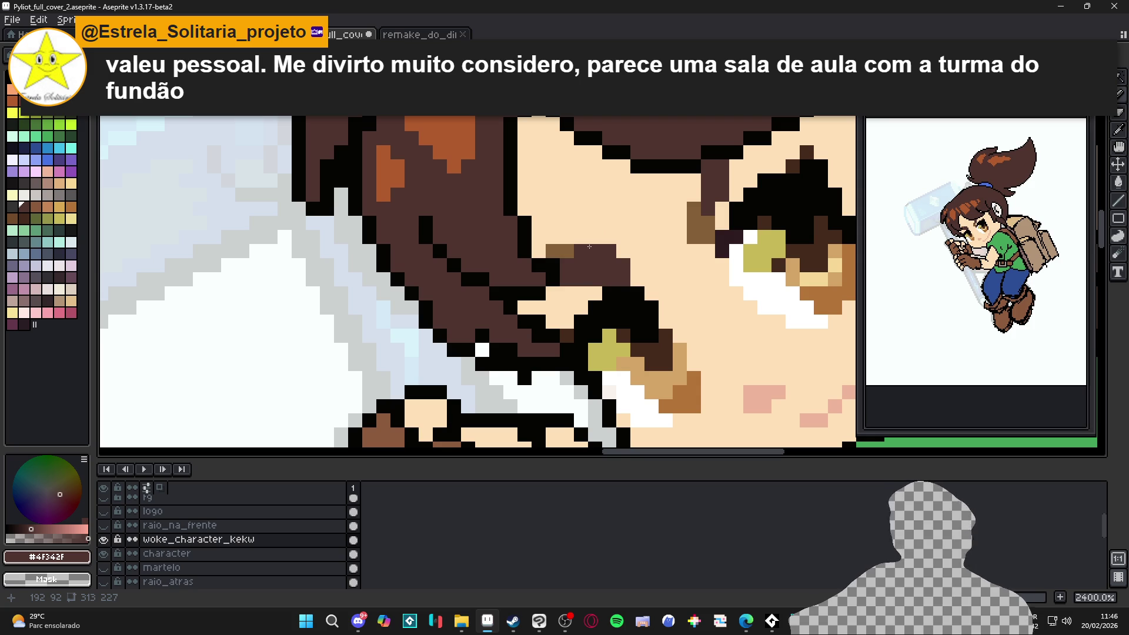
scroll(589, 246, "down", 3)
scroll(579, 262, "up", 2)
left_click(575, 272, "alt")
left_click_drag(575, 271, 535, 273)
Step: Pick the dark brown and then the medium brown colour, and zoom back out
left_click(546, 288, "alt")
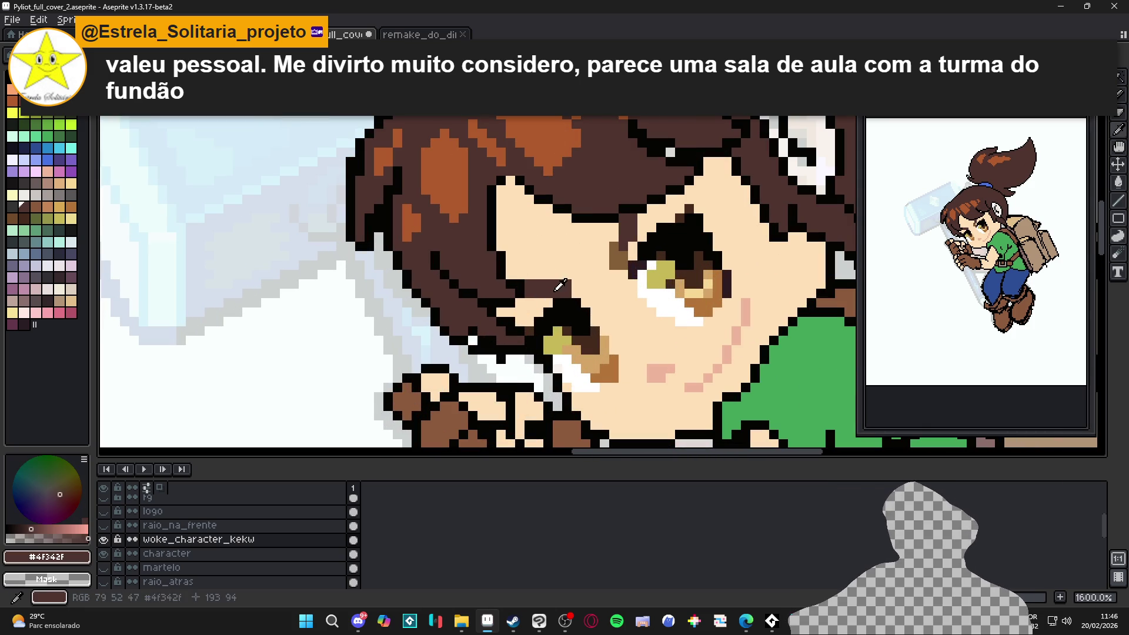
scroll(611, 287, "down", 3)
scroll(610, 288, "up", 3)
left_click(553, 311, "alt")
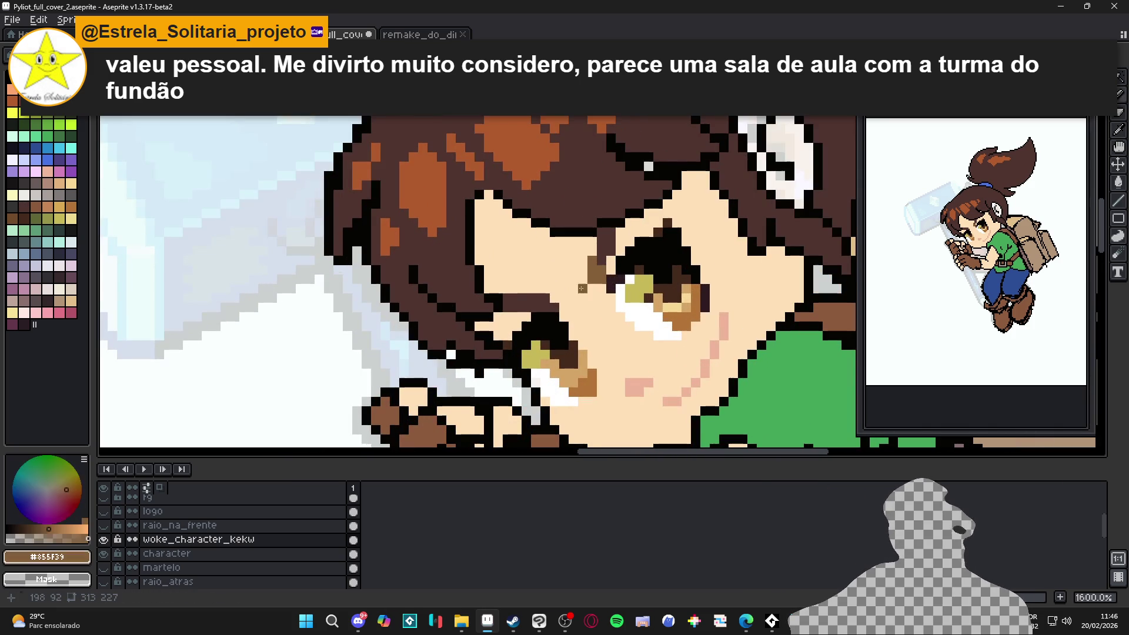
scroll(544, 299, "down", 5)
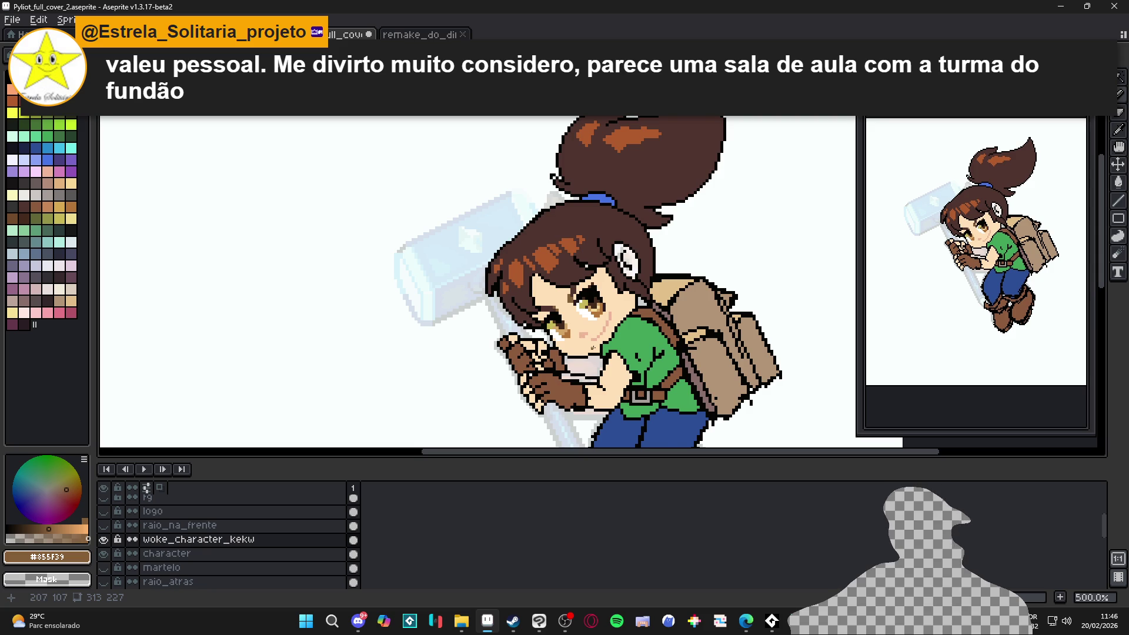
scroll(593, 347, "down", 1)
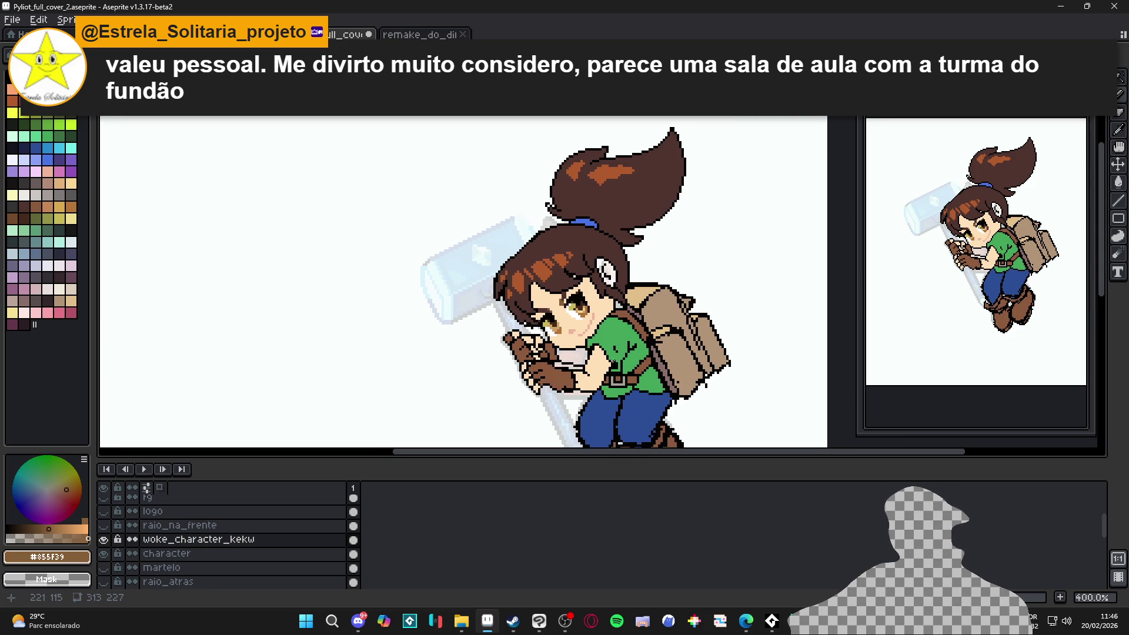
scroll(610, 335, "down", 1)
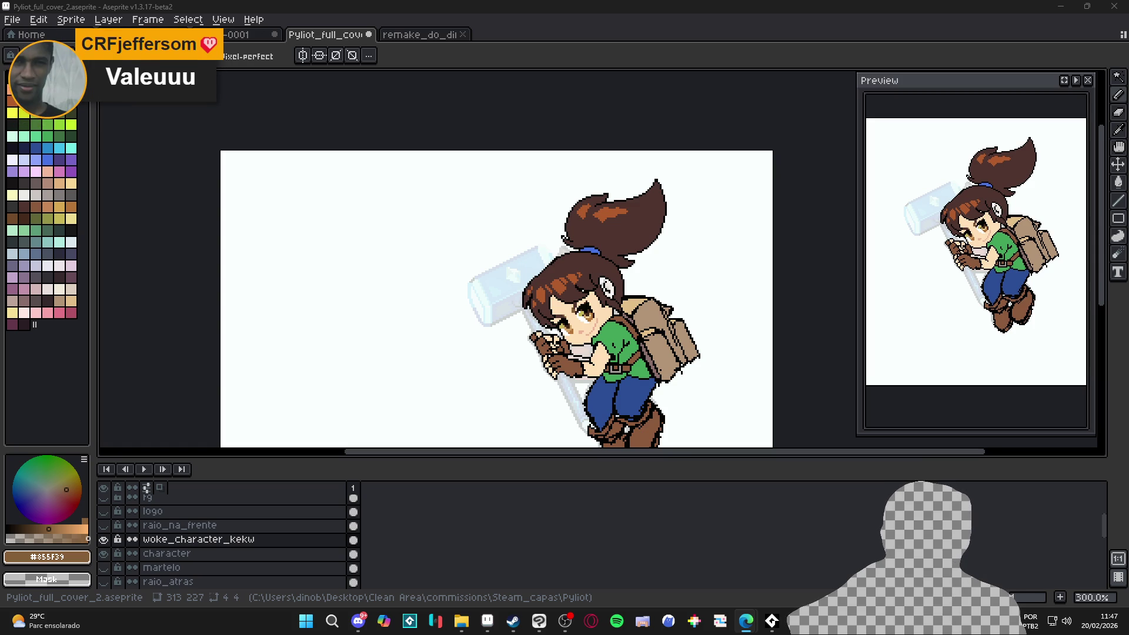
Step: Browse the white ASUS Dual RTX 4060 gallery photos, including its back side, then return to the front view
key("alt+Tab")
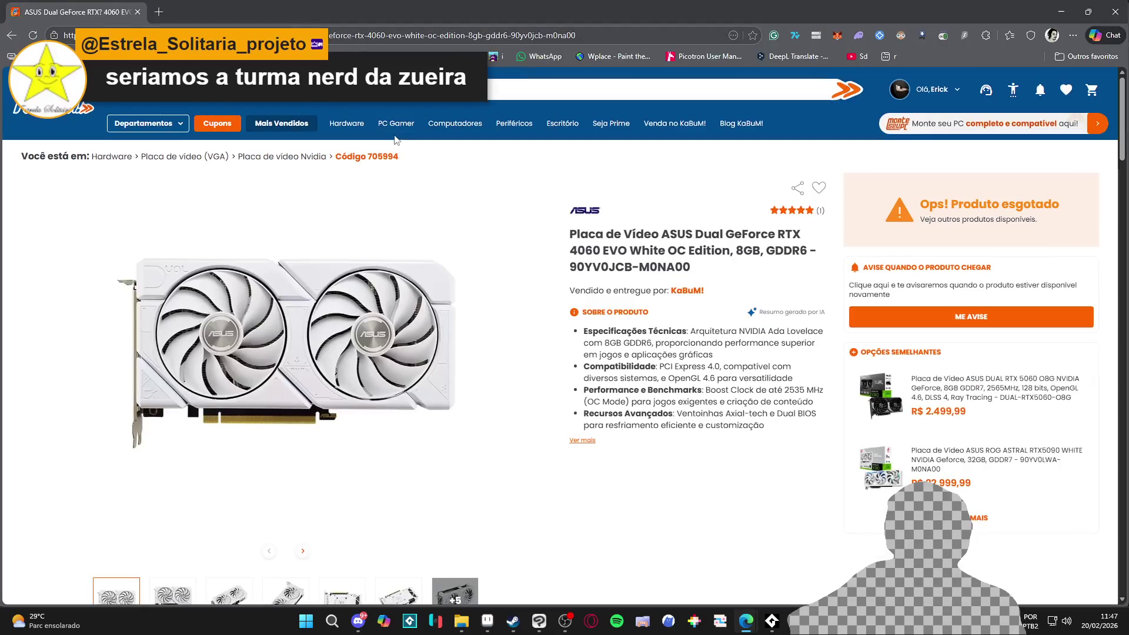
left_click(367, 342)
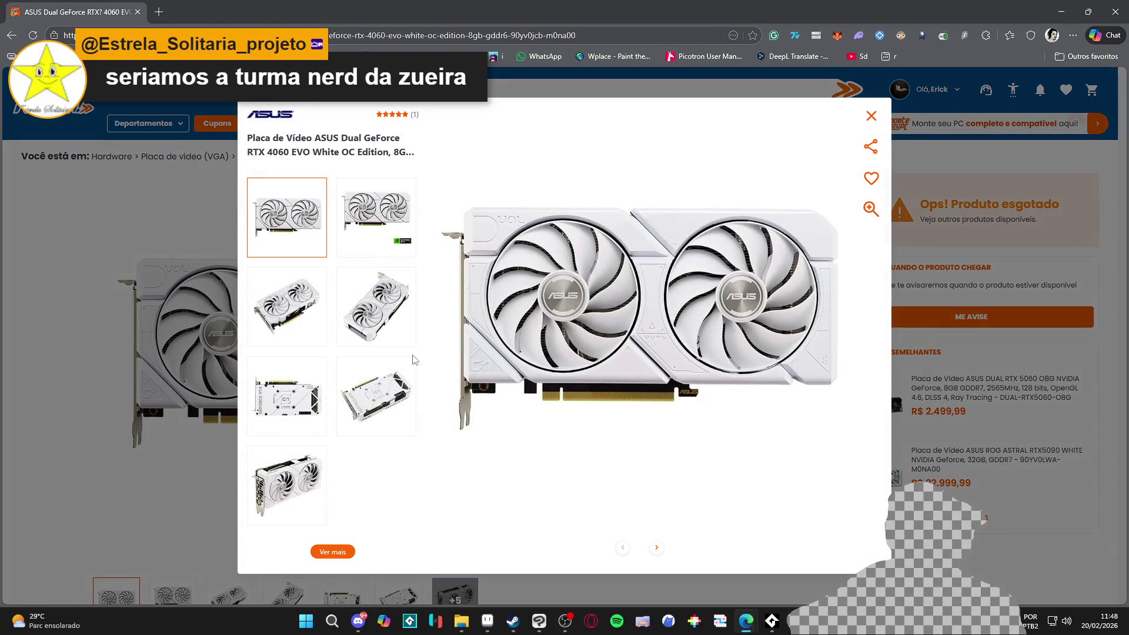
left_click(393, 215)
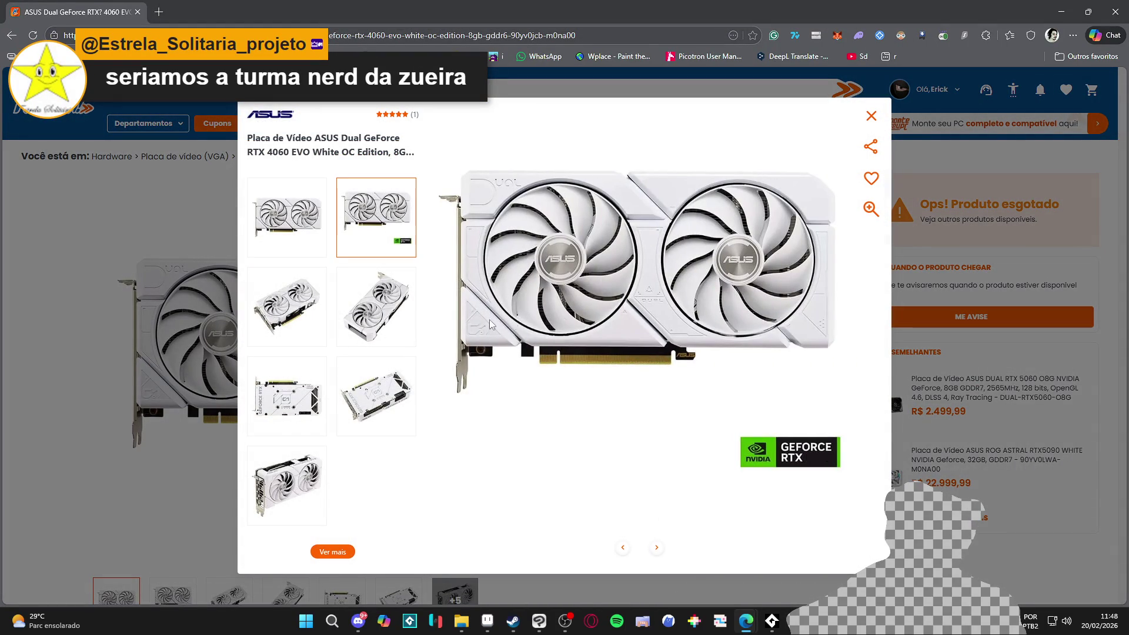
left_click(315, 295)
left_click(372, 350)
left_click(339, 384)
left_click(288, 390)
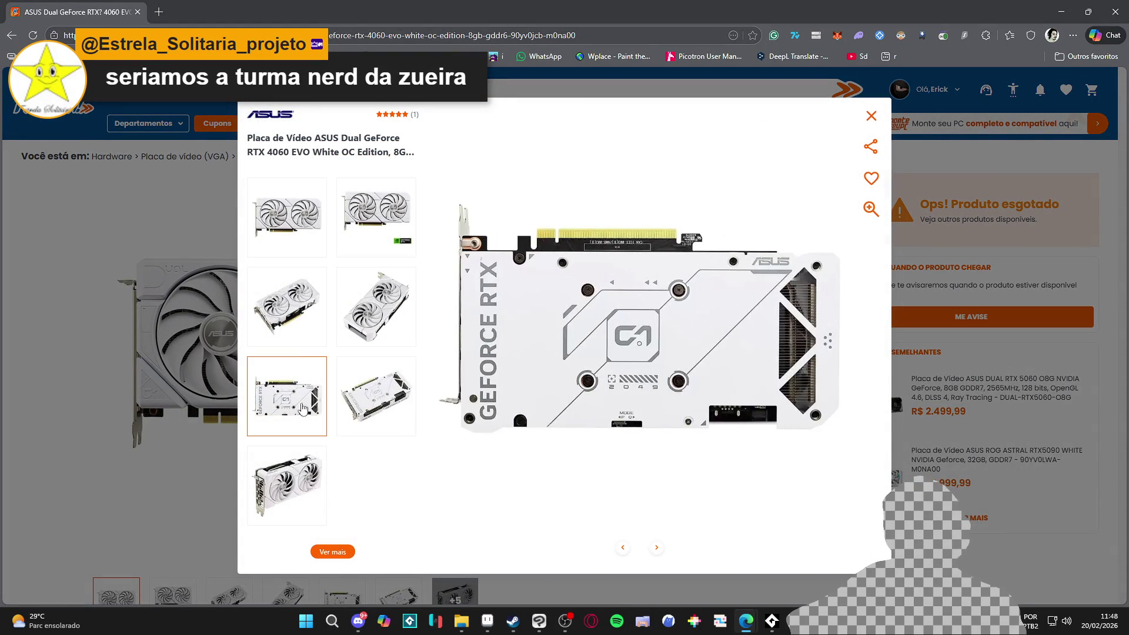
left_click(287, 217)
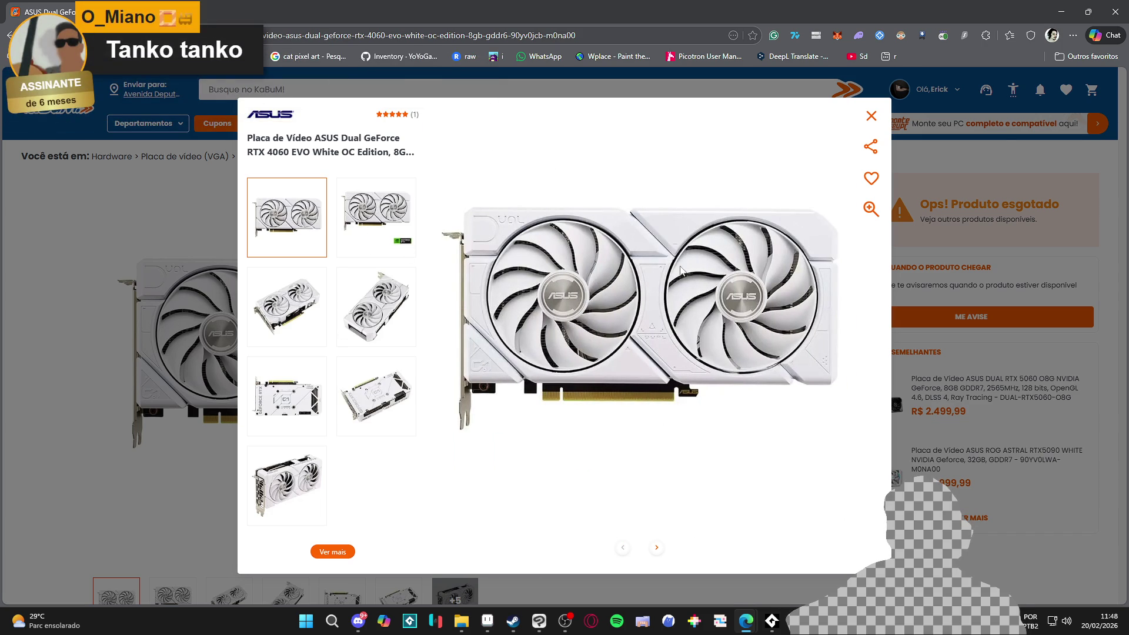
key("alt+Tab")
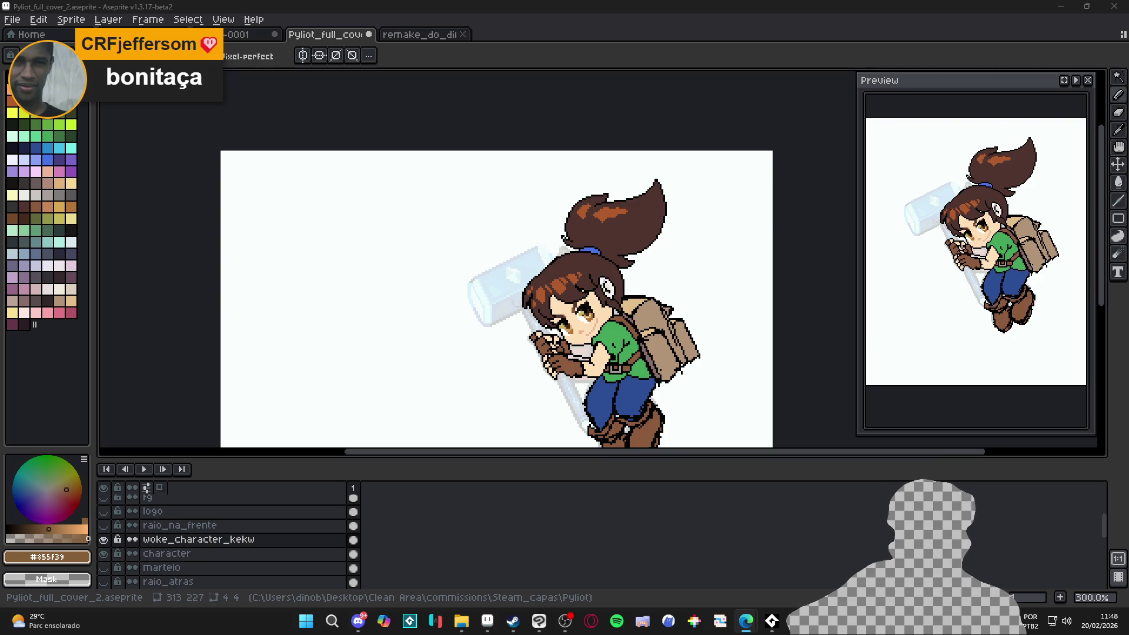
Step: Browse the current headset's gallery photos, including side and earcup views, then close the gallery
key("alt+Tab")
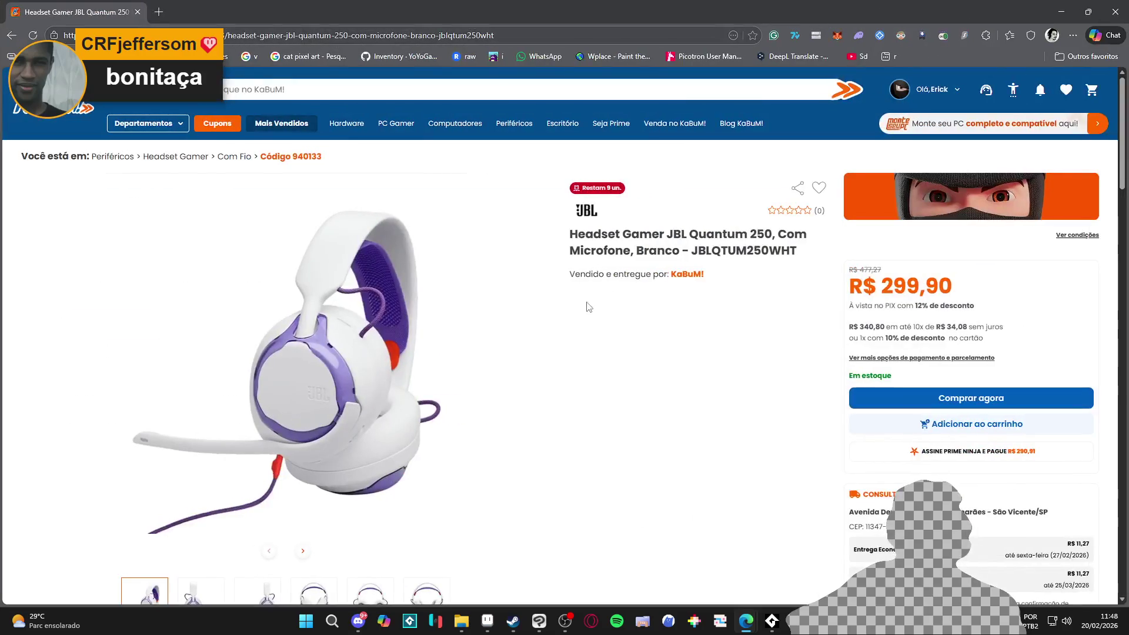
left_click(312, 383)
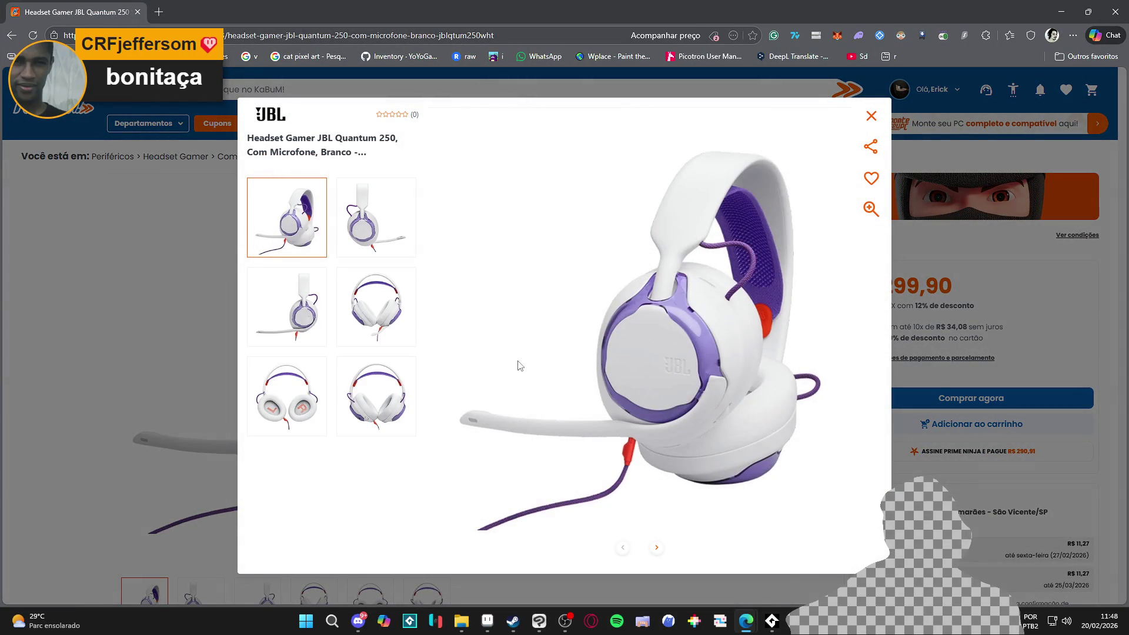
left_click(372, 304)
left_click(290, 321)
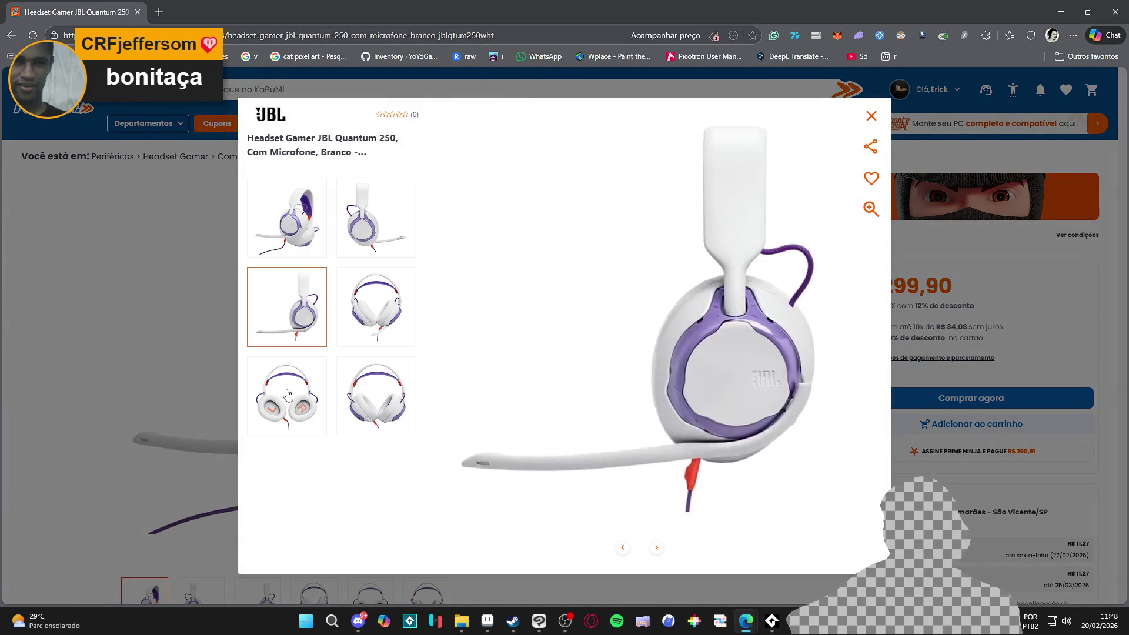
left_click(281, 405)
left_click(348, 417)
left_click(375, 216)
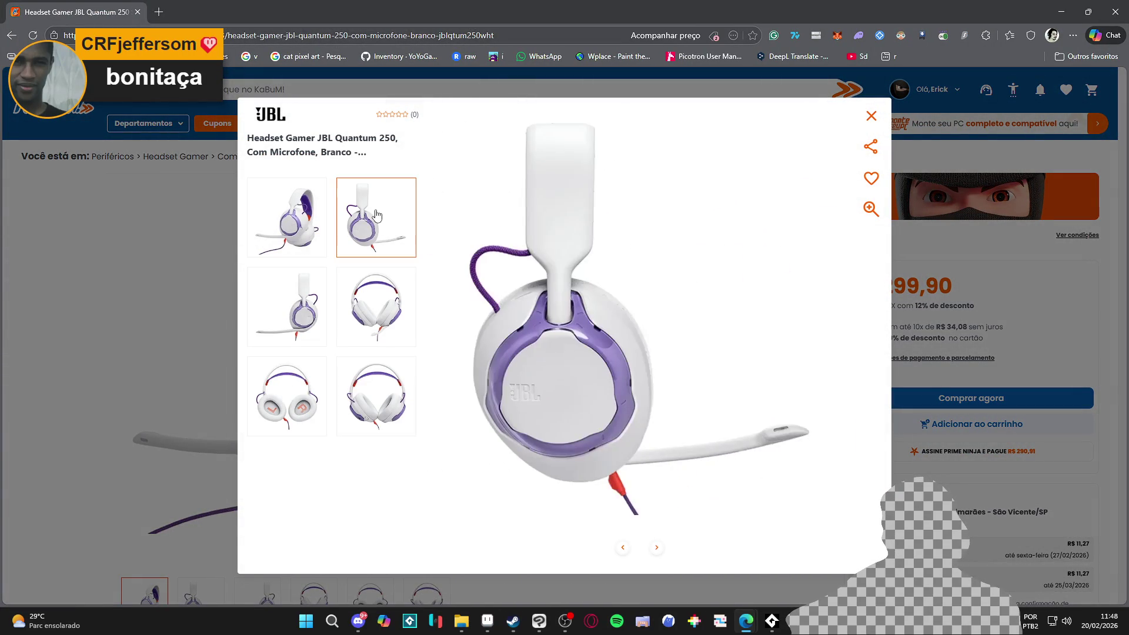
left_click(273, 226)
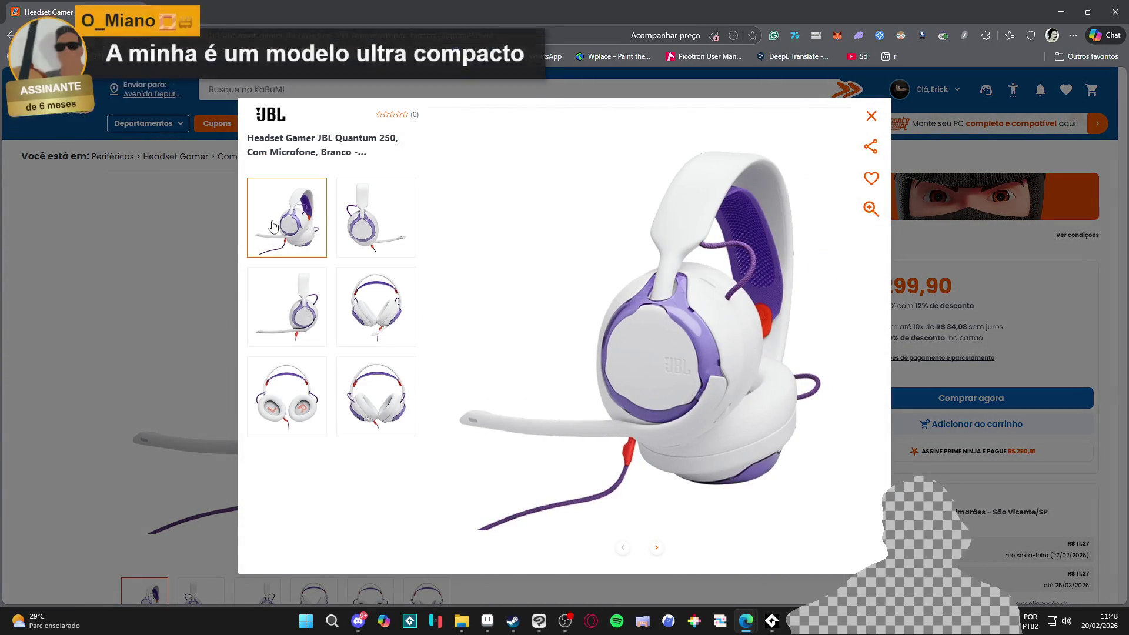
left_click(92, 268)
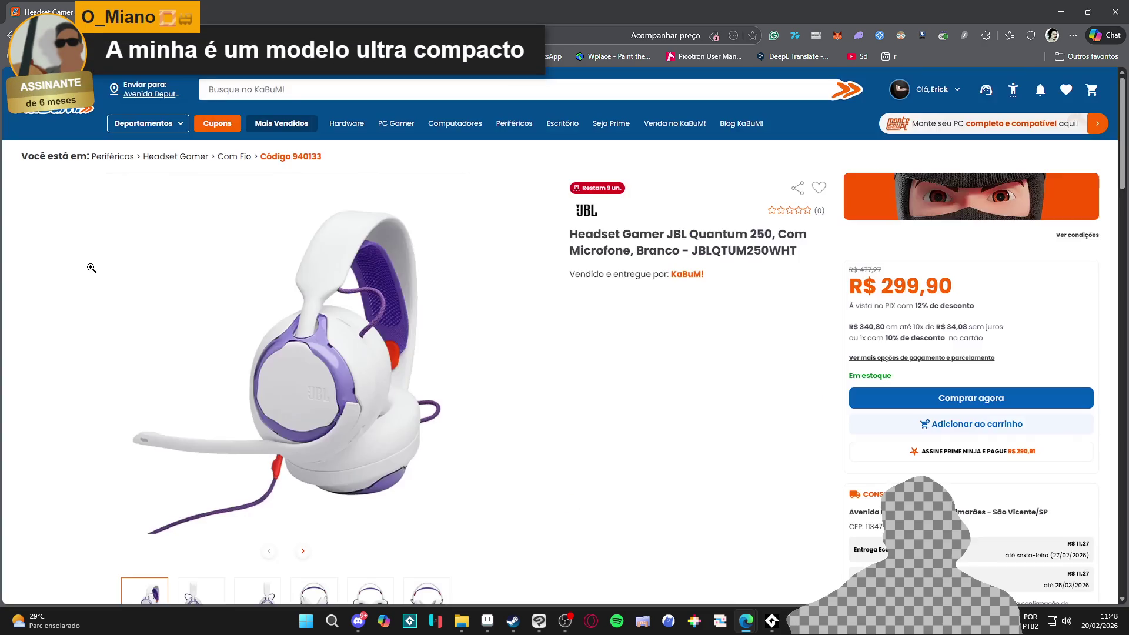
Step: Go back to the headset listing and open the black Quantum 360 Wireless JBL headset page
scroll(173, 370, "down", 6)
scroll(178, 371, "up", 7)
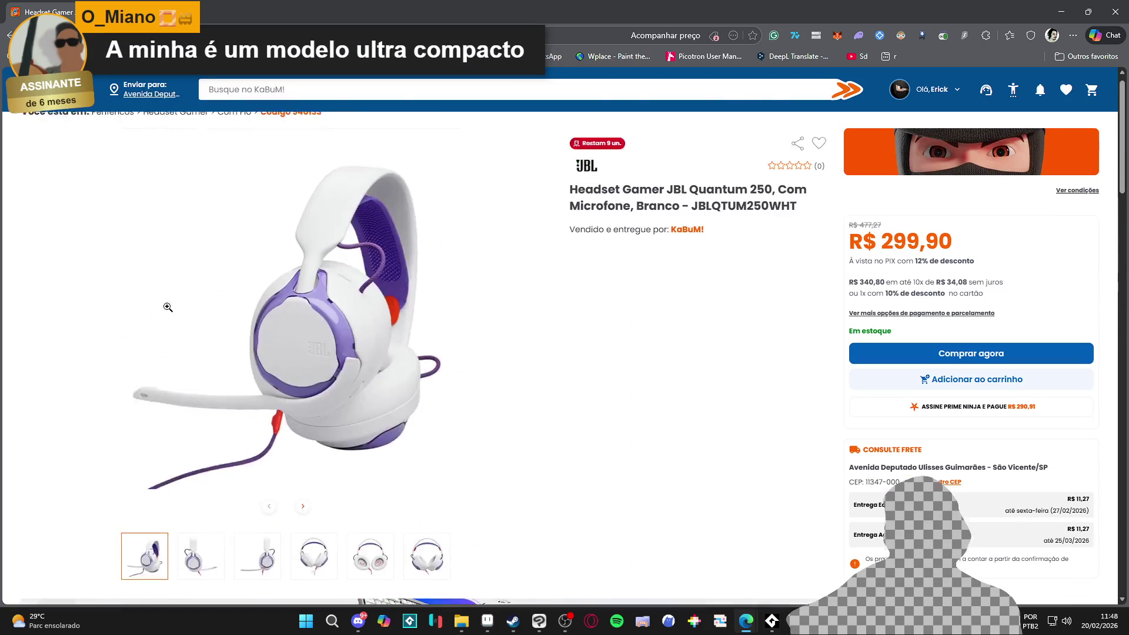
left_click(4, 37)
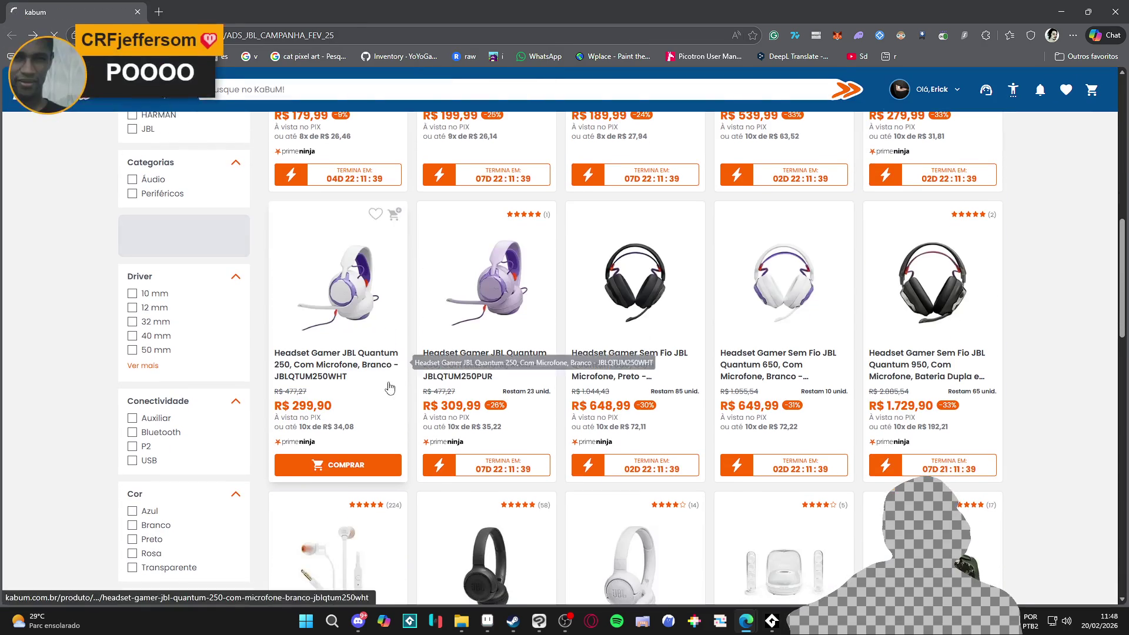
scroll(455, 382, "up", 3)
scroll(455, 381, "up", 3)
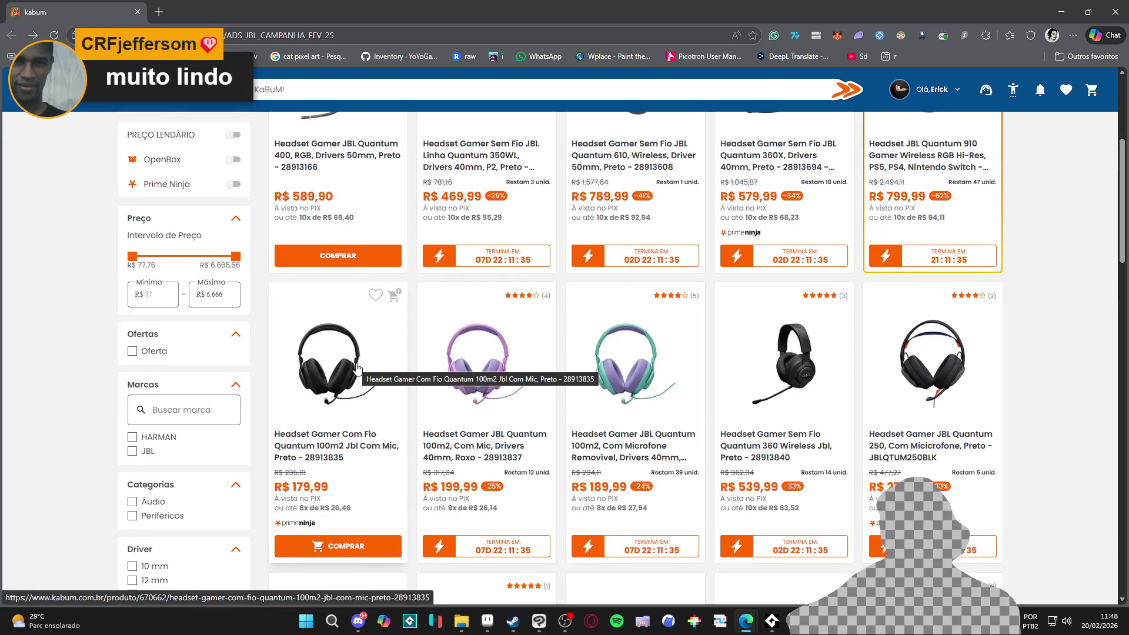
left_click(807, 347)
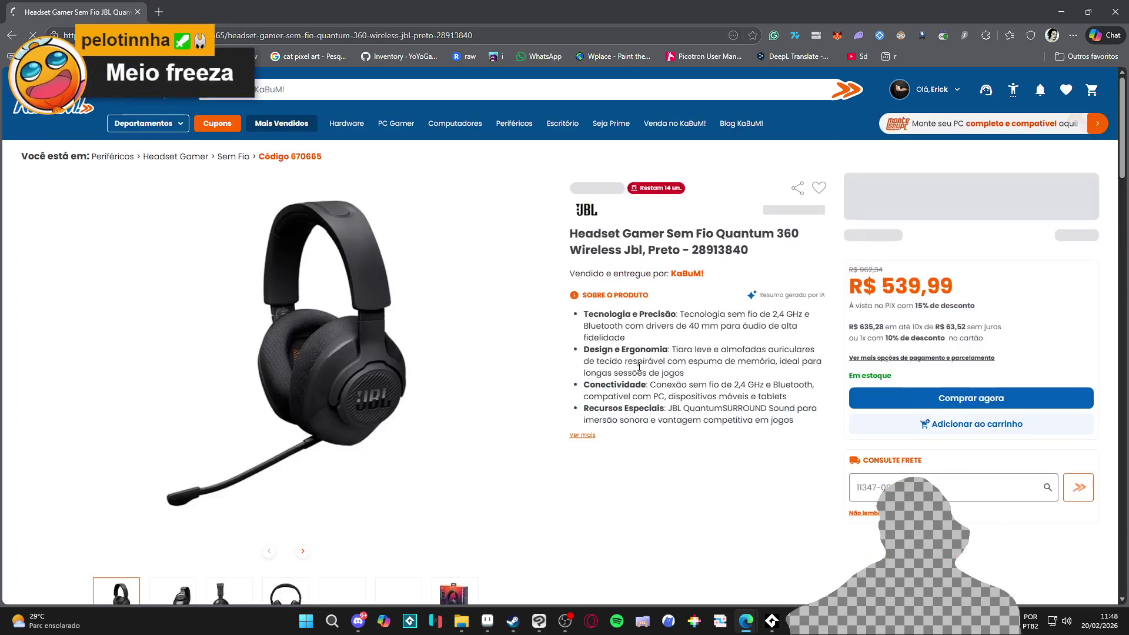
key("alt+Tab")
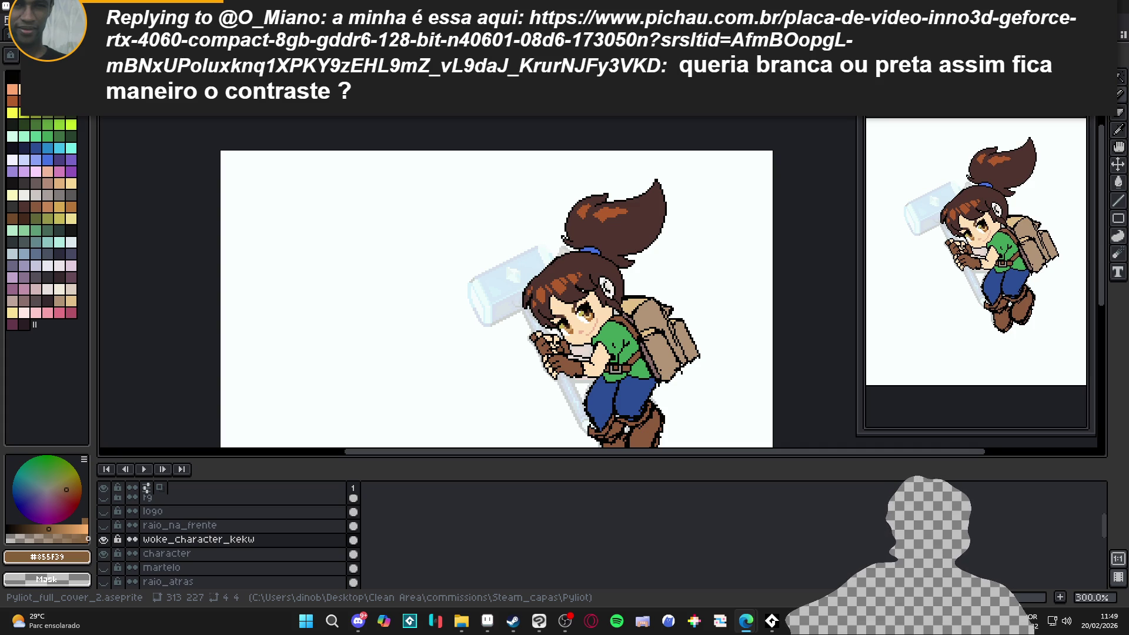
scroll(653, 295, "down", 3)
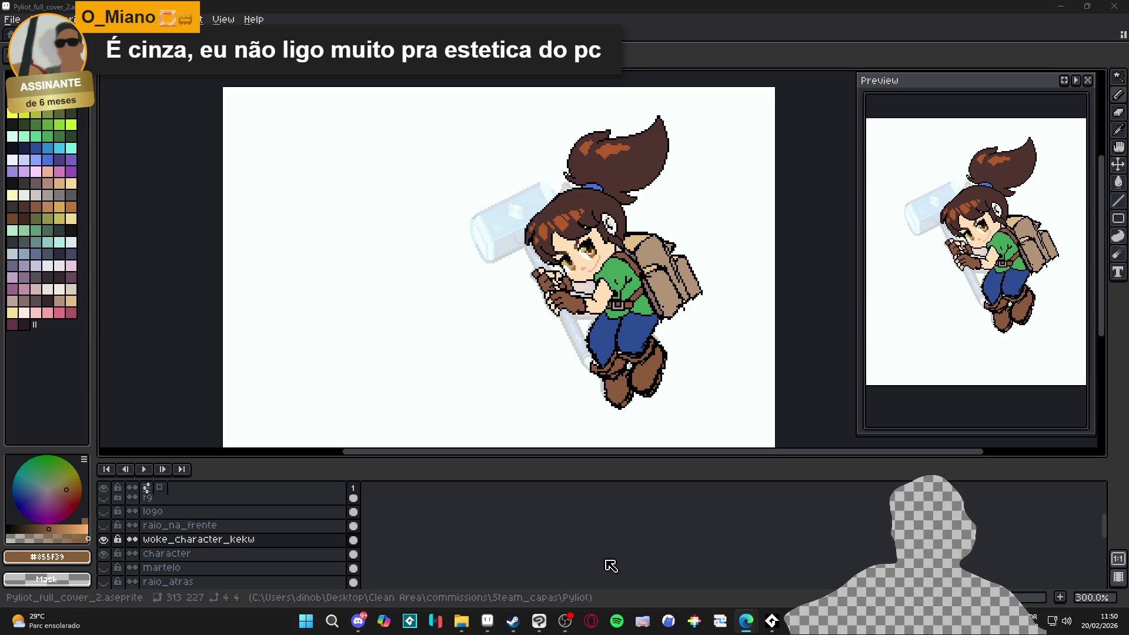
mouse_move(746, 621)
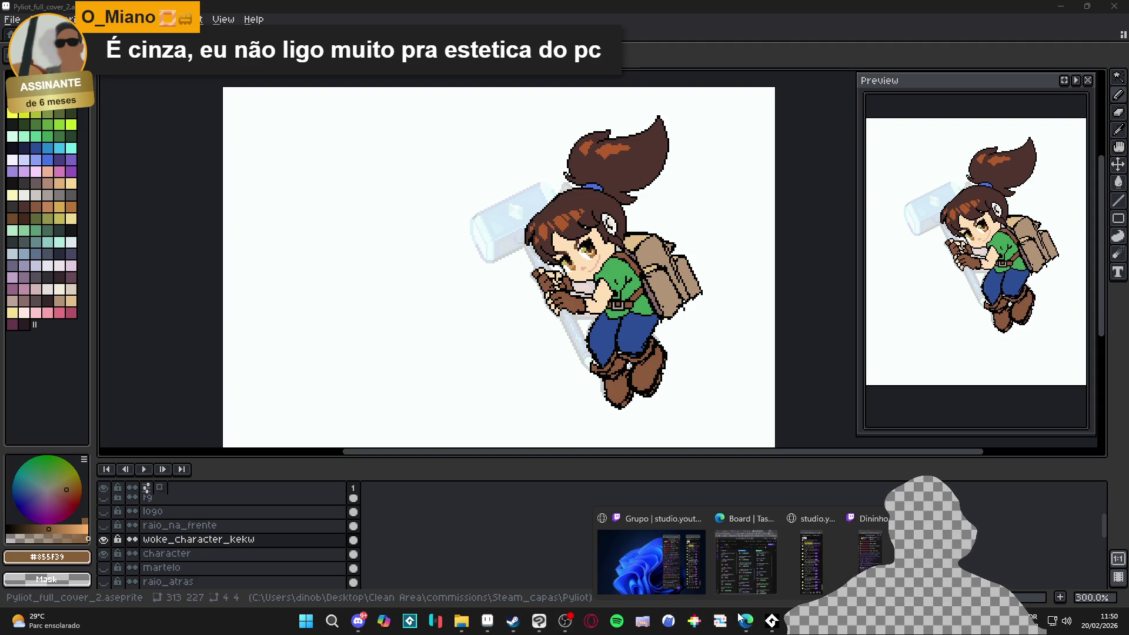
mouse_move(758, 569)
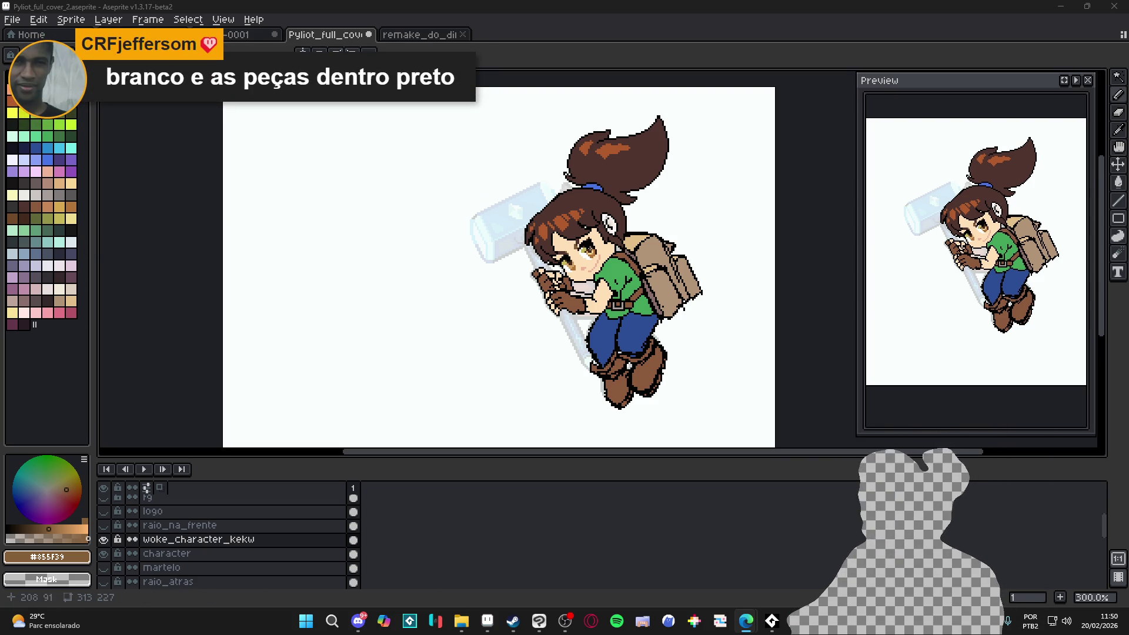
Step: Sample the face's skin tone, switch to the fill tool, and sample the dark brown hair colour
scroll(606, 235, "up", 4)
left_click(625, 202, "alt")
key("g")
scroll(626, 202, "down", 2)
scroll(547, 197, "up", 4)
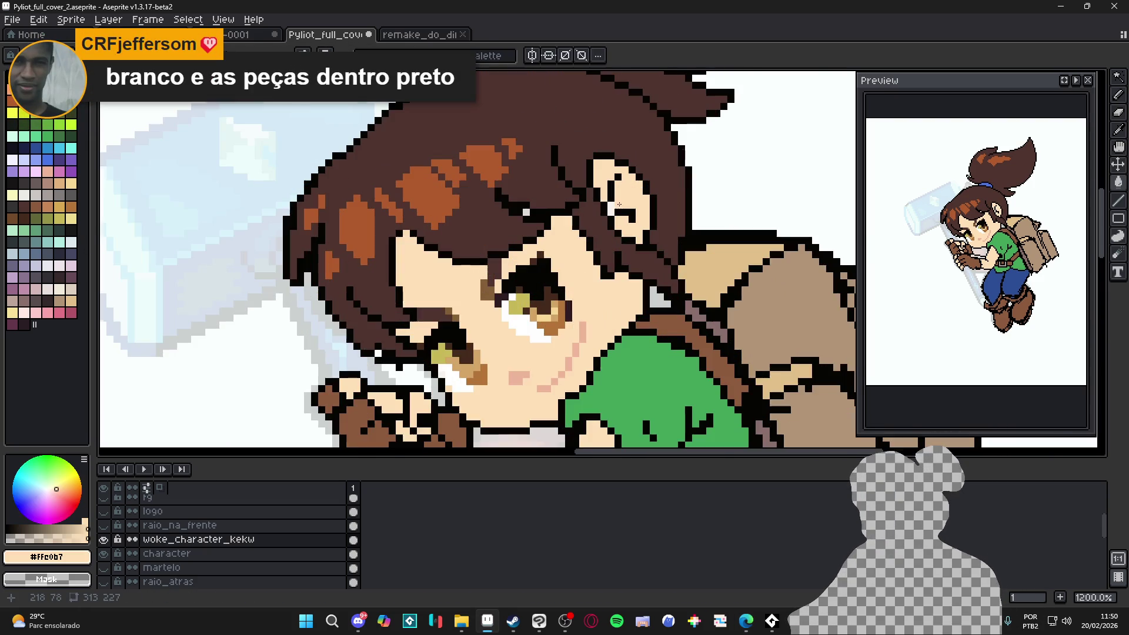
left_click(542, 194, "alt")
scroll(533, 206, "up", 1)
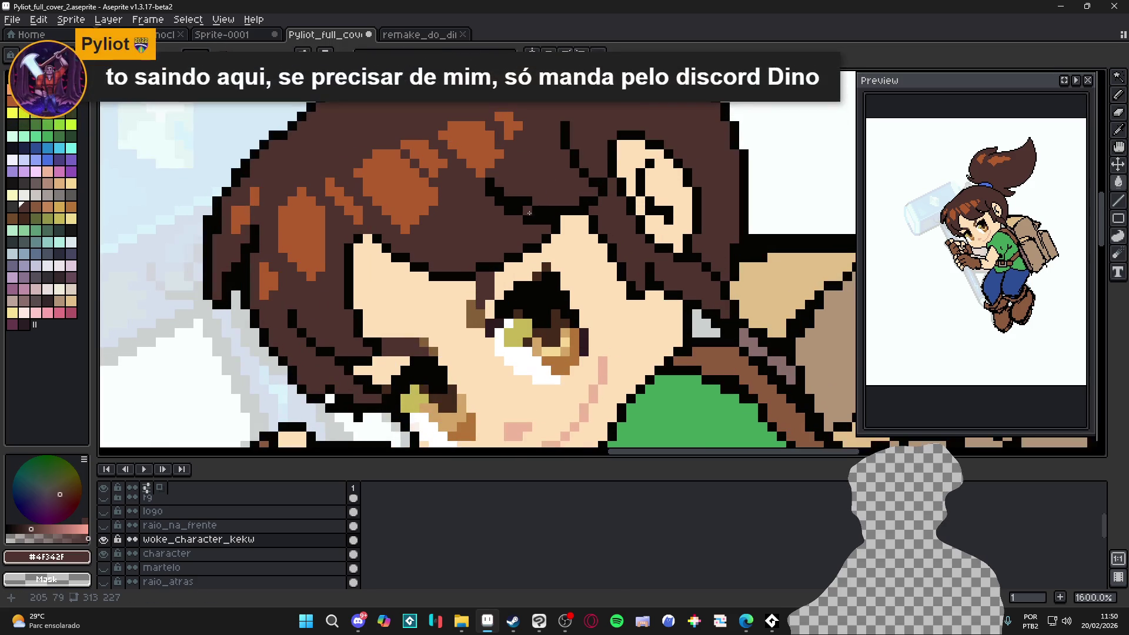
scroll(530, 211, "down", 1)
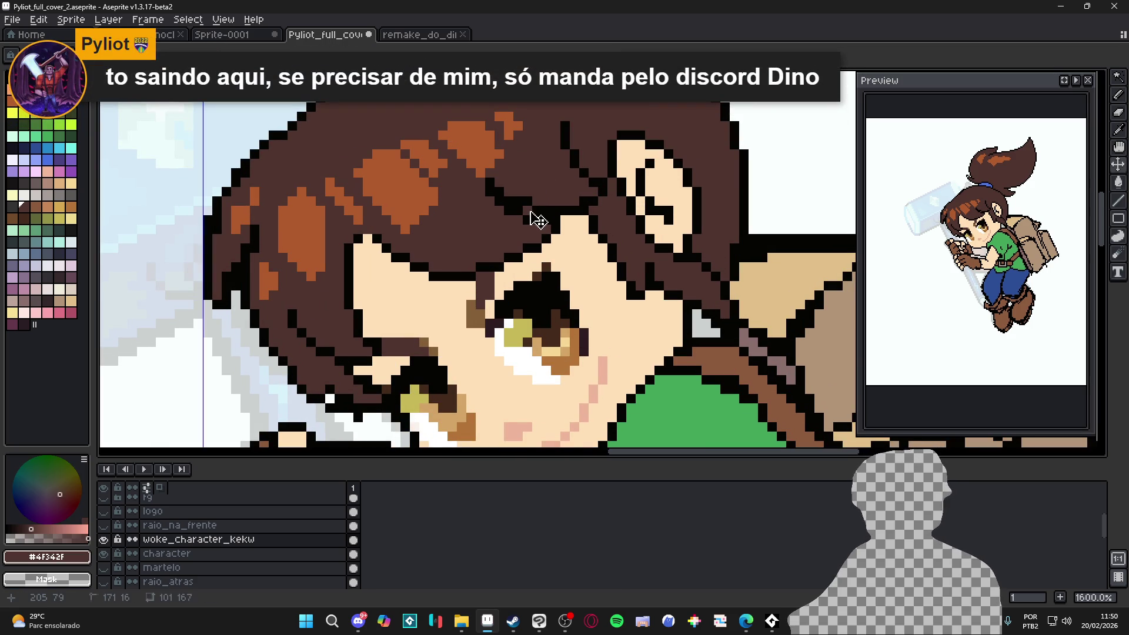
Step: Undo the last pencil stroke on the face and save the cover file
key("ctrl+z")
scroll(530, 211, "down", 5)
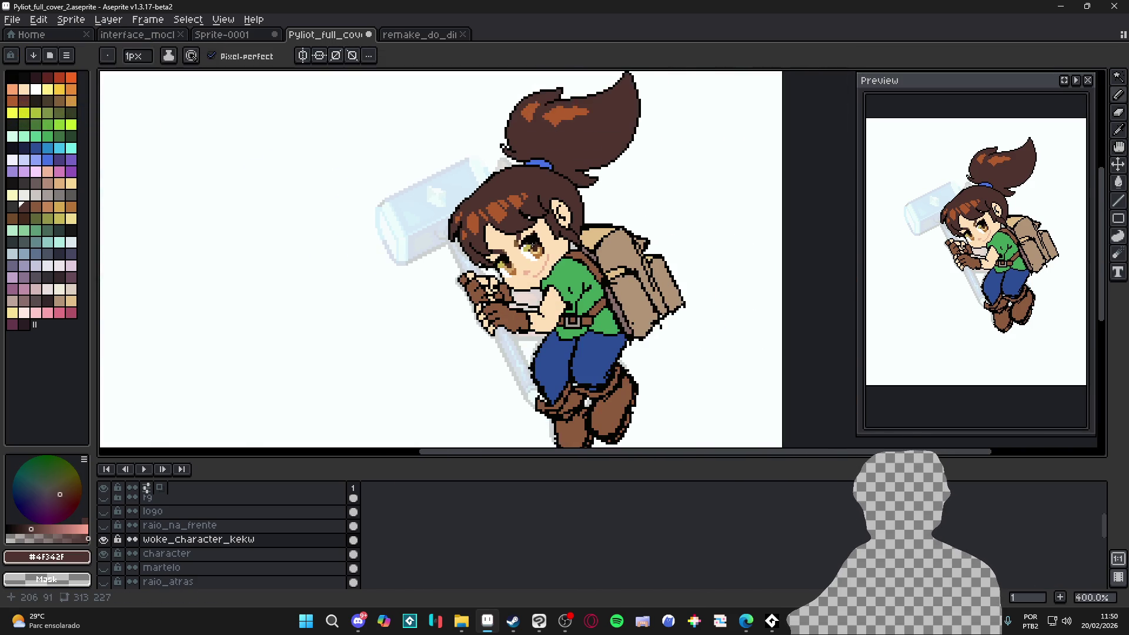
key("ctrl+s")
scroll(516, 282, "down", 1)
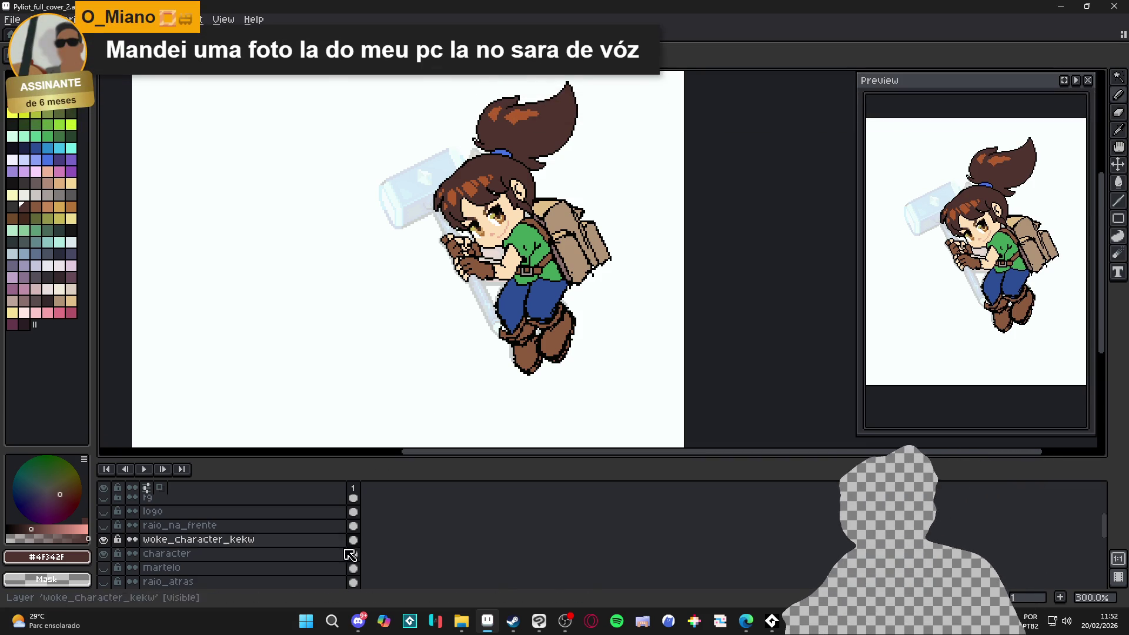
left_click(359, 622)
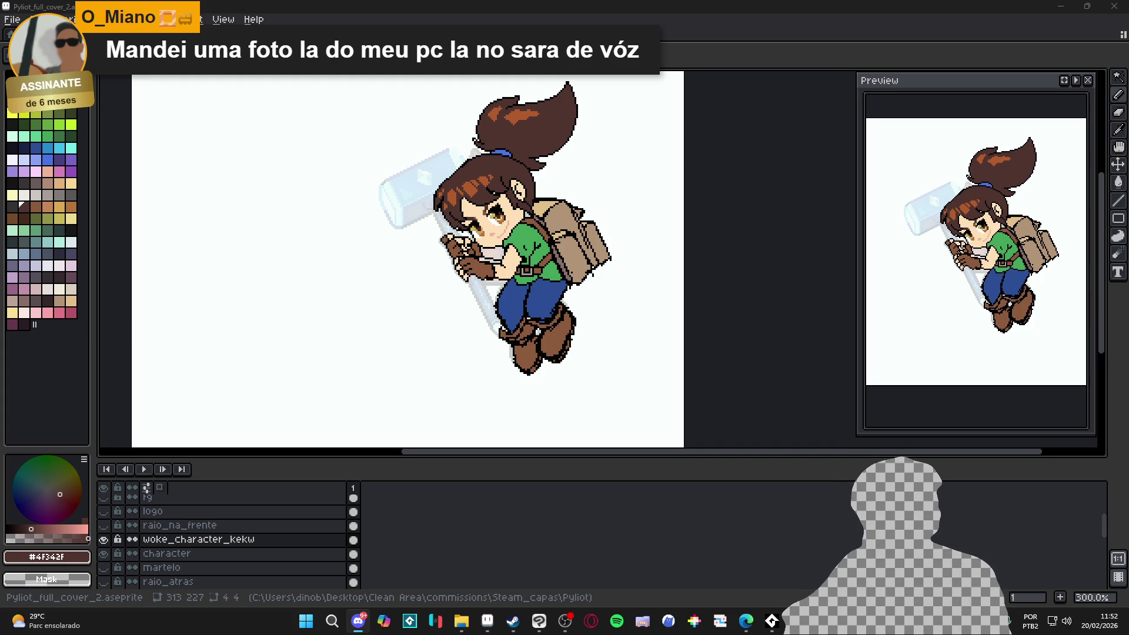
key("alt+Tab")
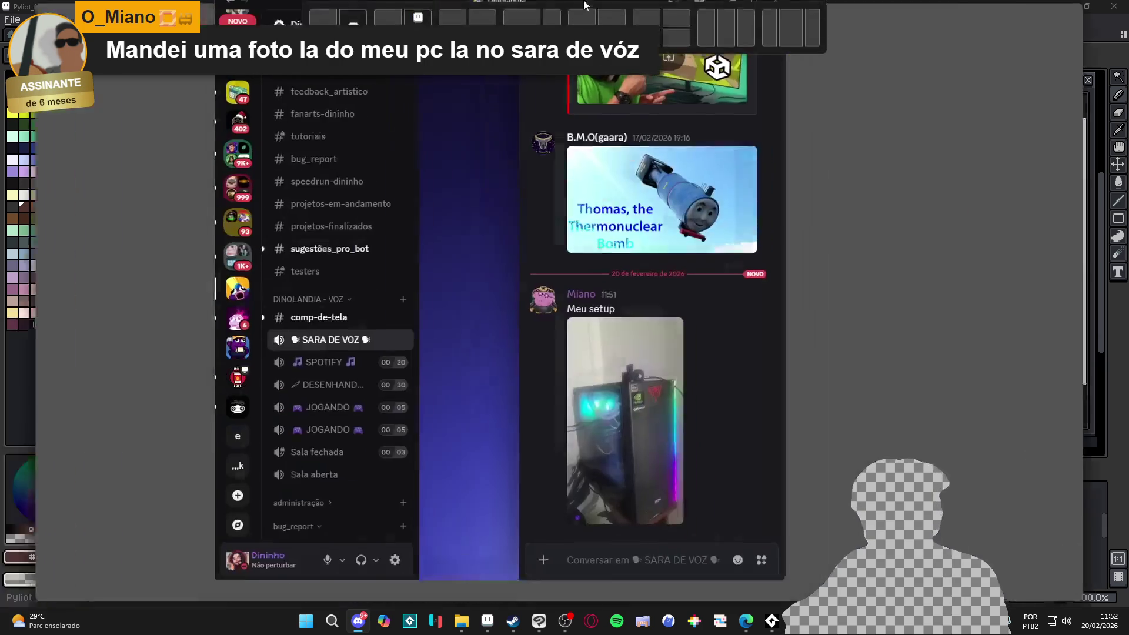
Step: View the RGB-lit PC tower photo from the voice channel chat full-size, then close it
left_click(1000, 424)
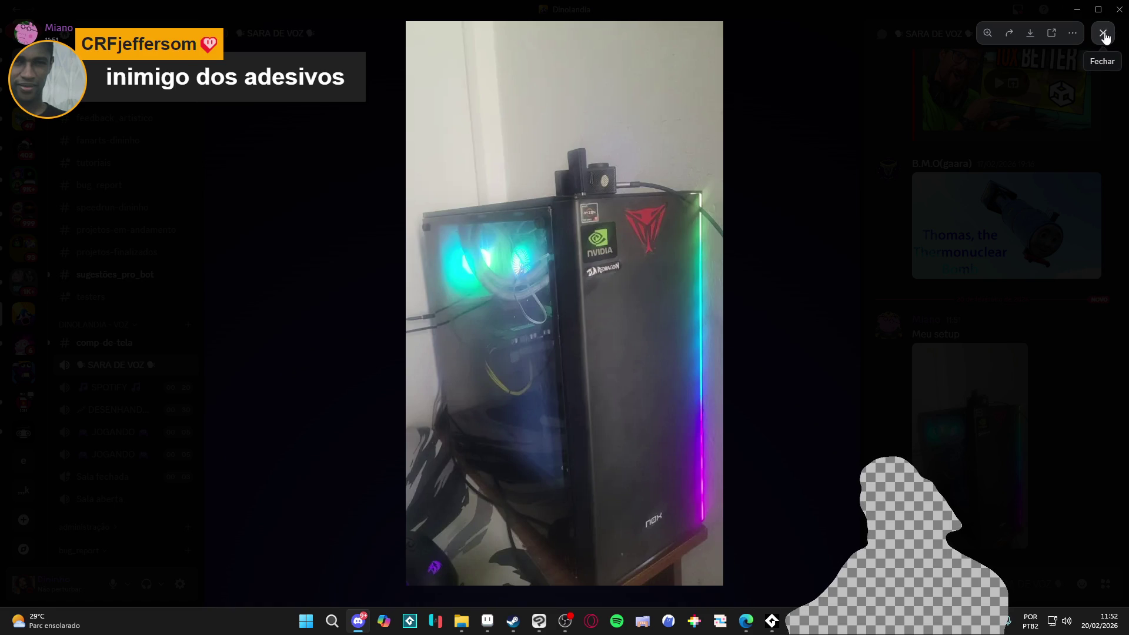
left_click(1105, 36)
left_click(1078, 10)
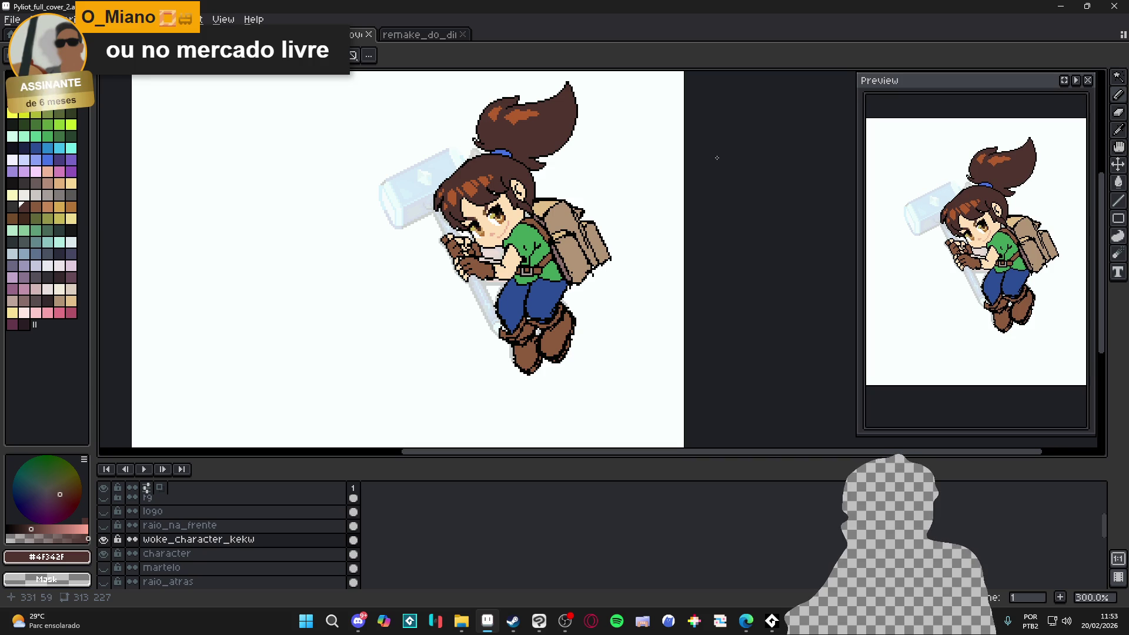
Step: Open the Drawing and Chilling stream from Twitch's live followed channels in a new tab
key("alt+Tab")
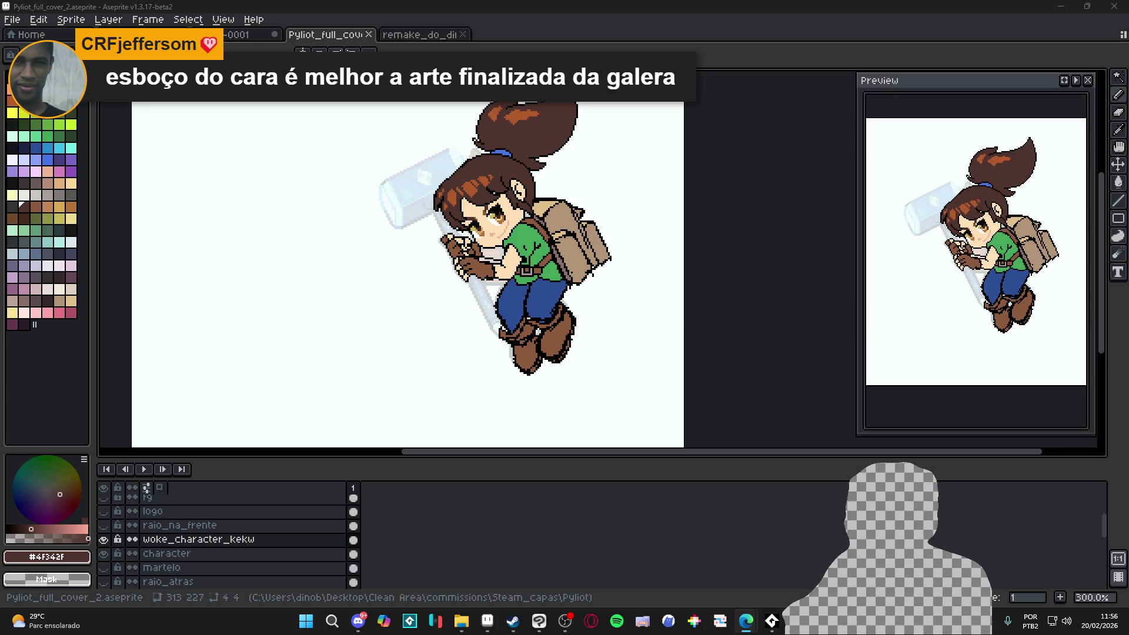
key("alt+Tab")
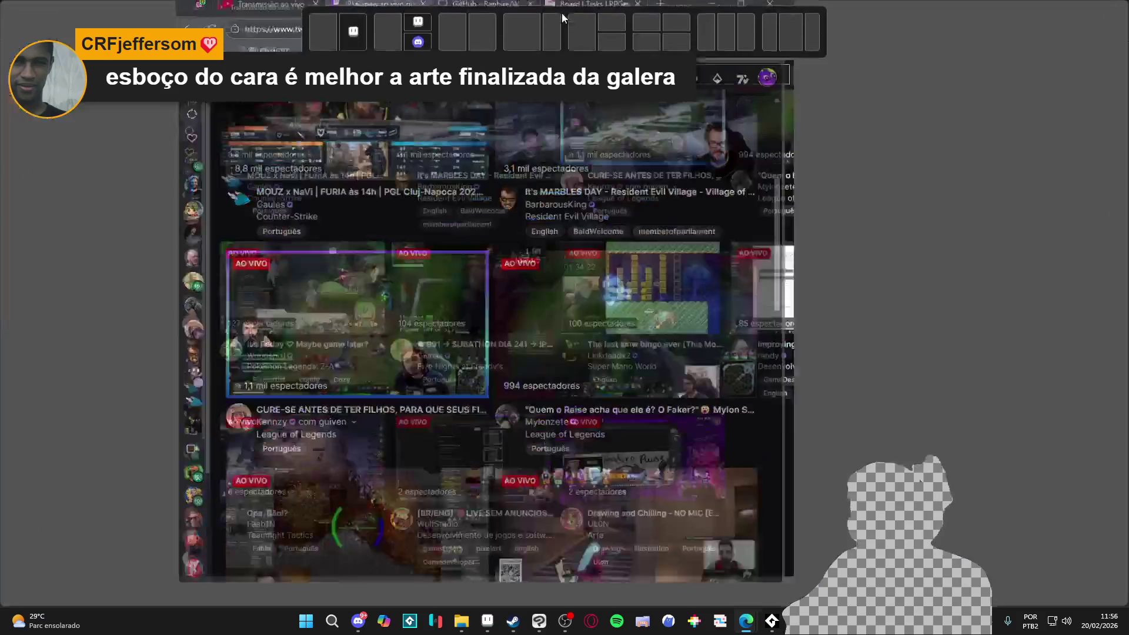
middle_click(518, 470)
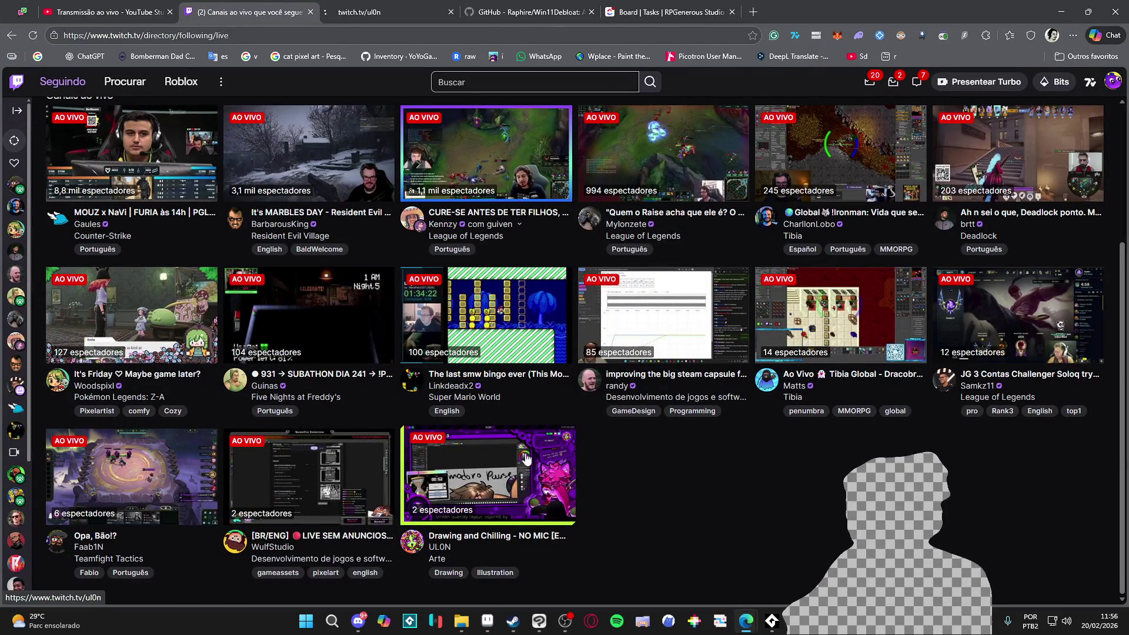